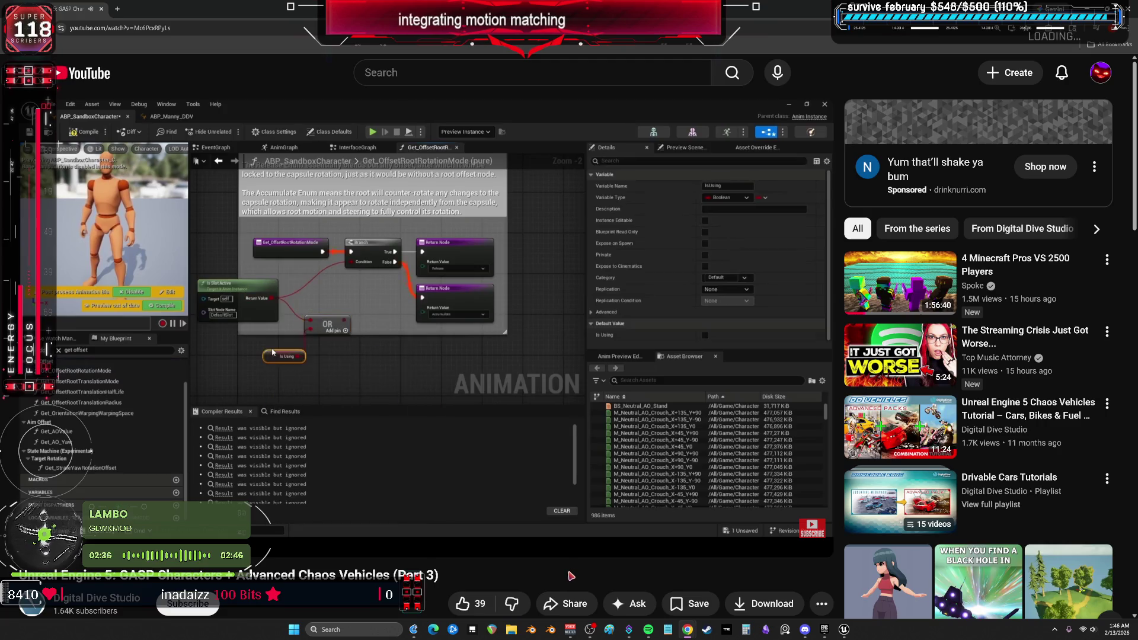
Skip the Part 3 video ahead to its end screen and pause it
key(Right)
key(Right)
key(Right)
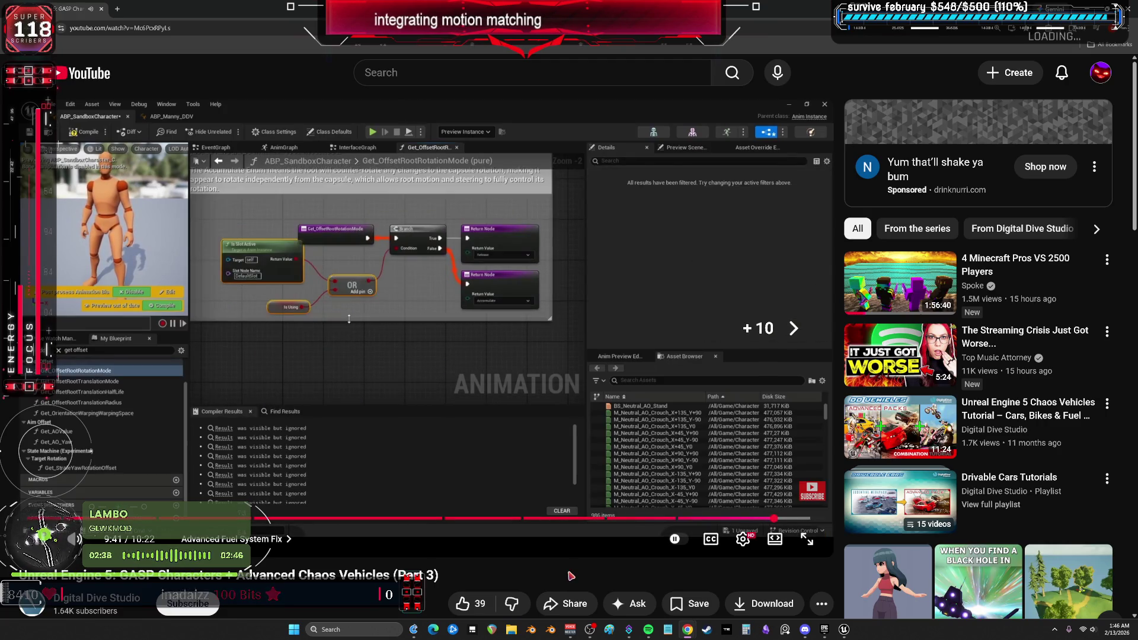
key(Right)
key(Right)
key(Right)
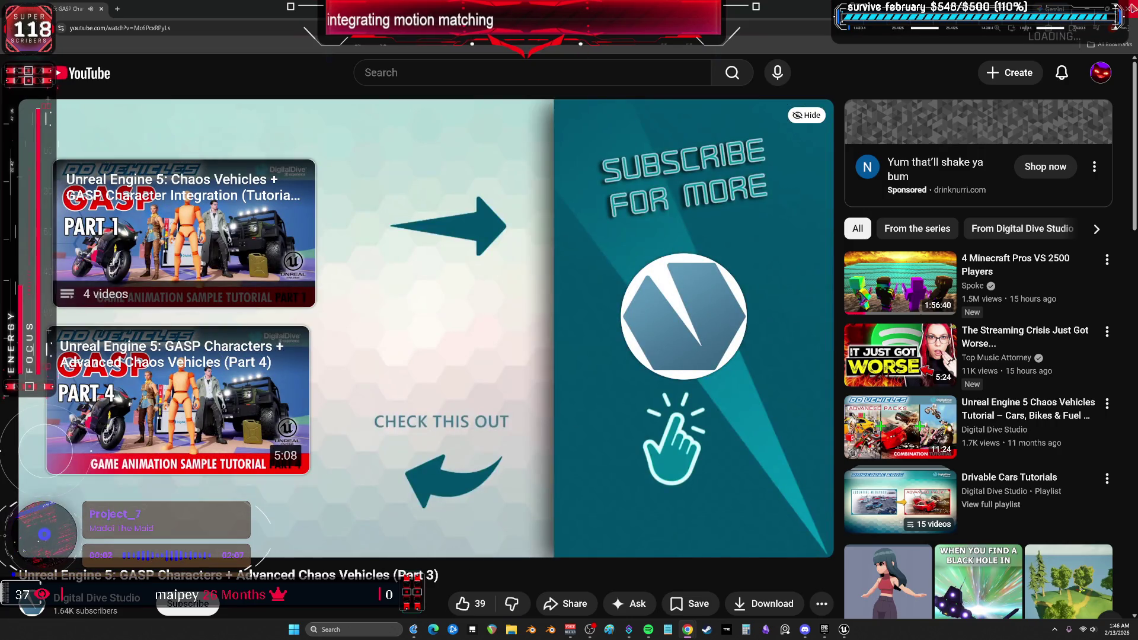
click(417, 489)
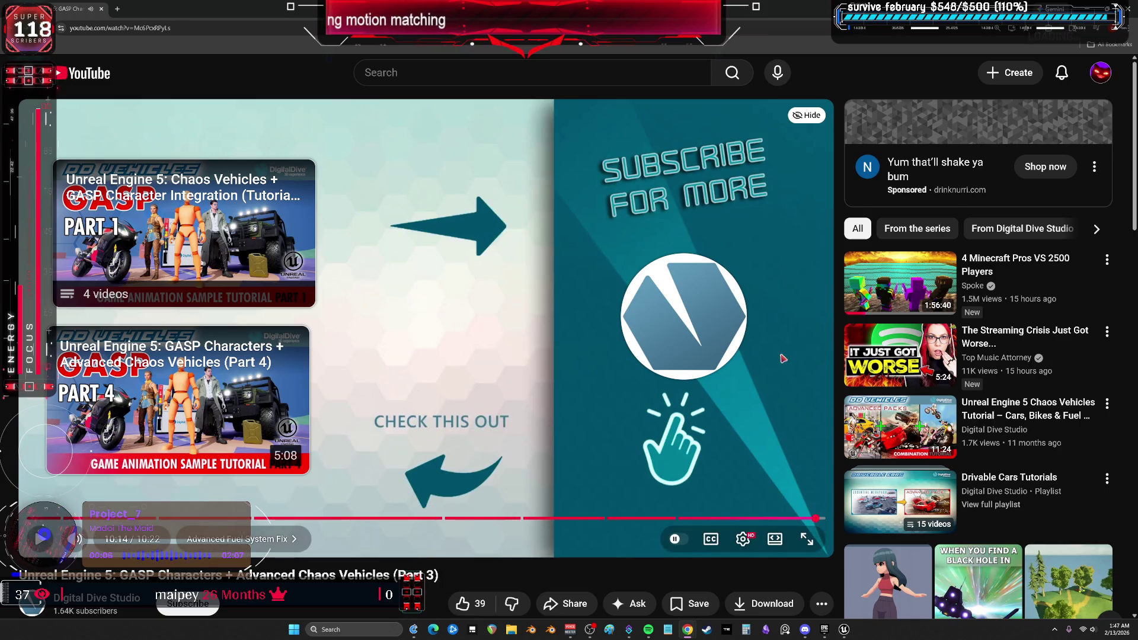
Open the 'Unreal Engine 5: Chaos Vehicles + GASP' playlist from the video description
scroll(751, 357, down, 5)
click(362, 427)
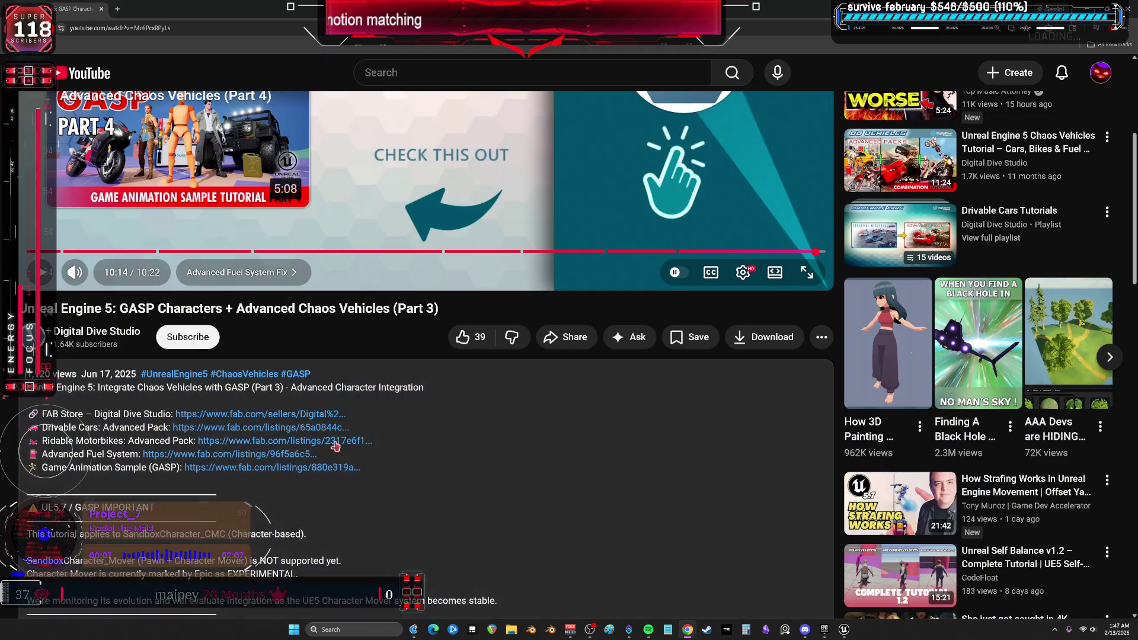
scroll(267, 421, down, 9)
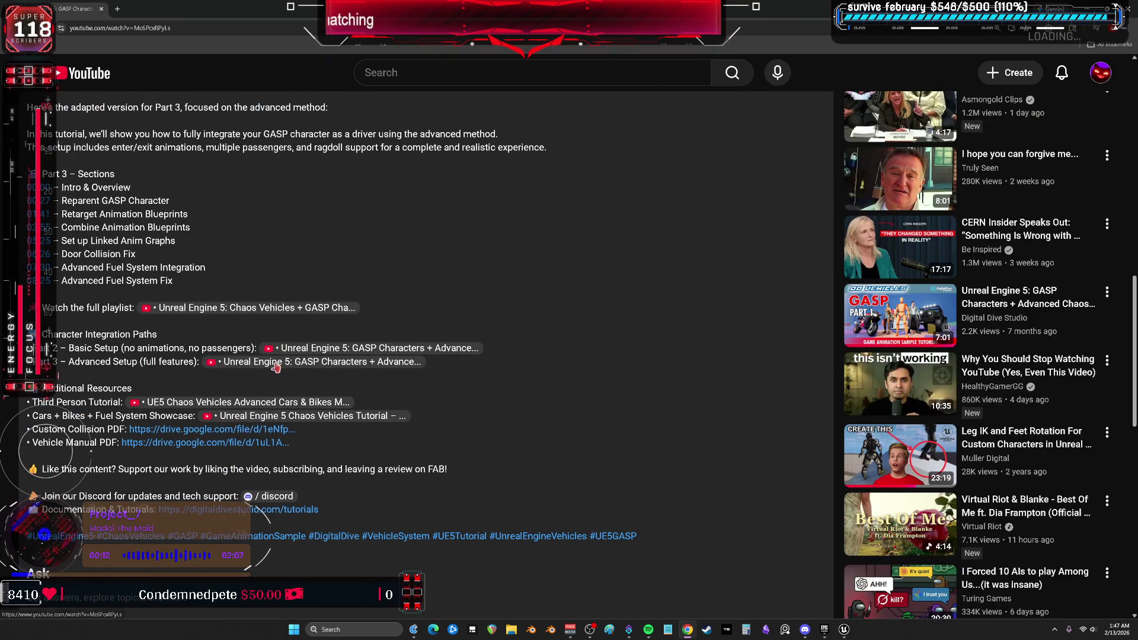
click(280, 309)
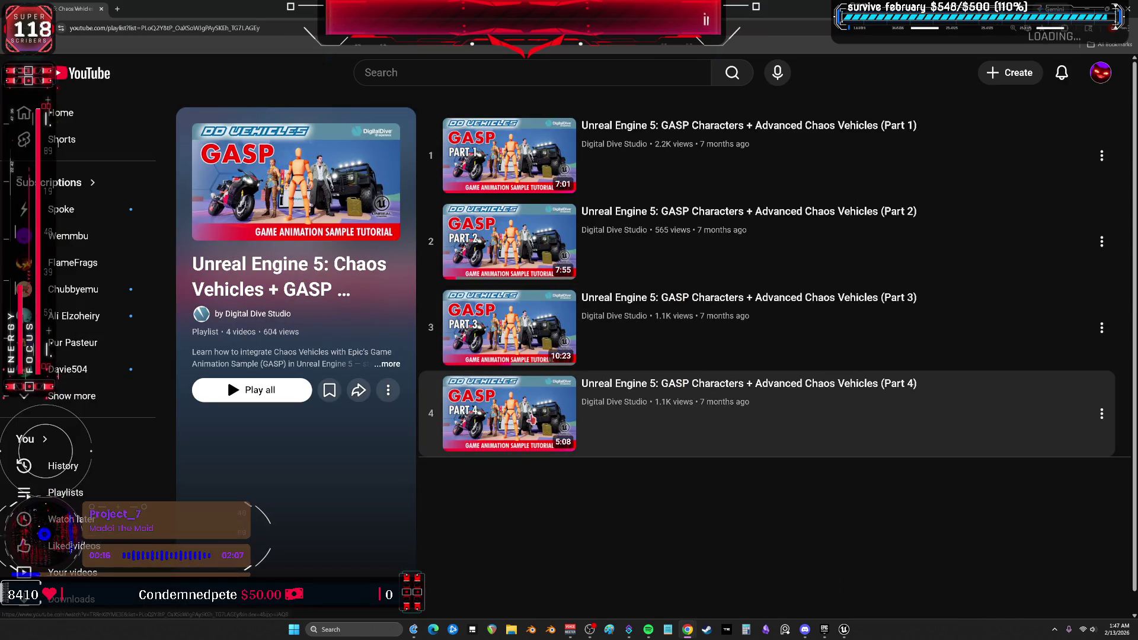
Play Part 4 from the playlist, skip the ad, and pause at 0:35
click(532, 419)
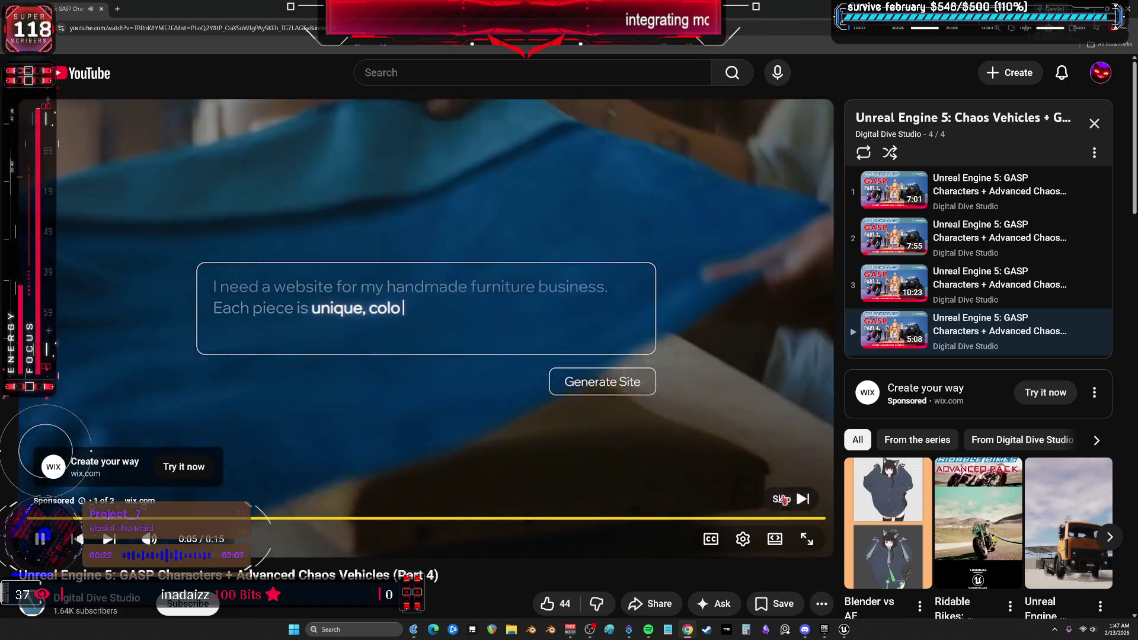
click(788, 503)
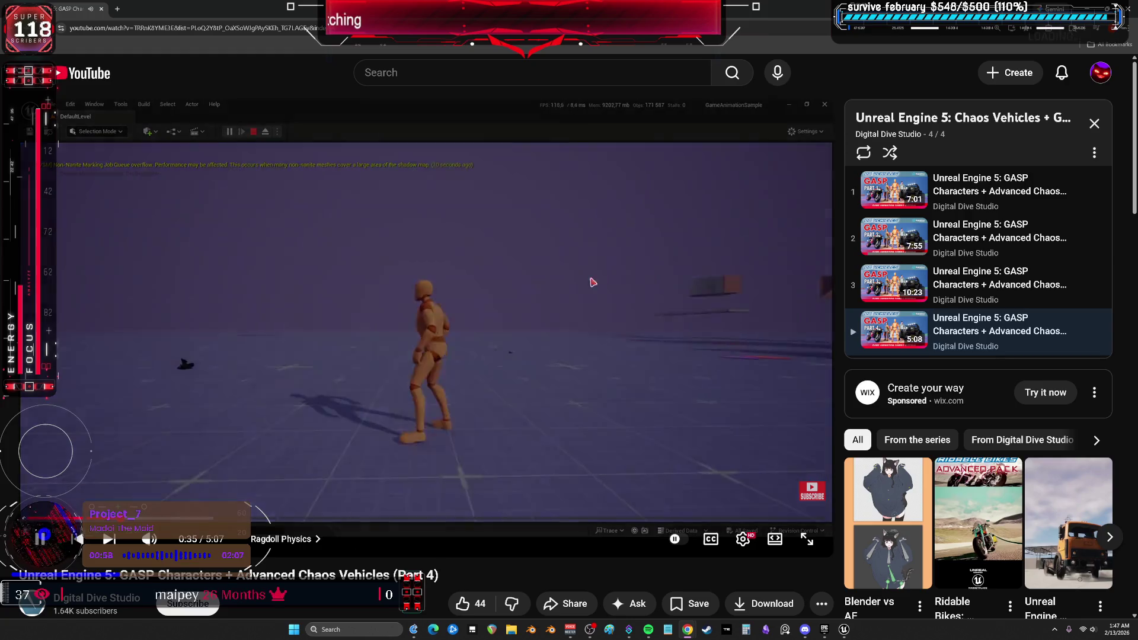
click(590, 285)
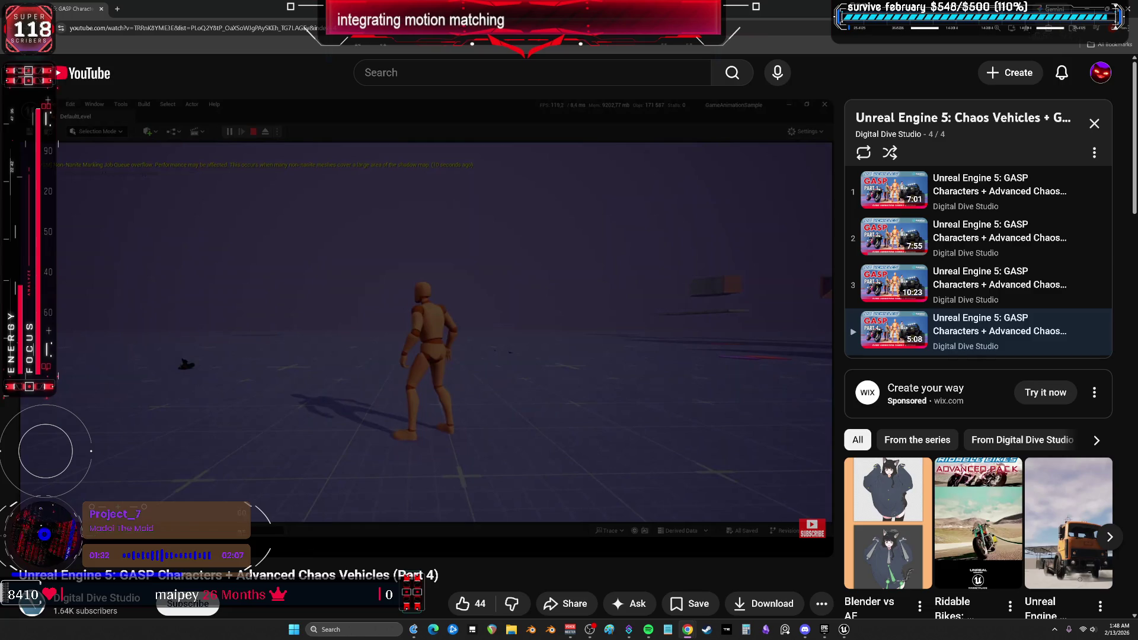
Resume the Part 4 video, then switch to the Unreal Editor's Content folder
click(443, 300)
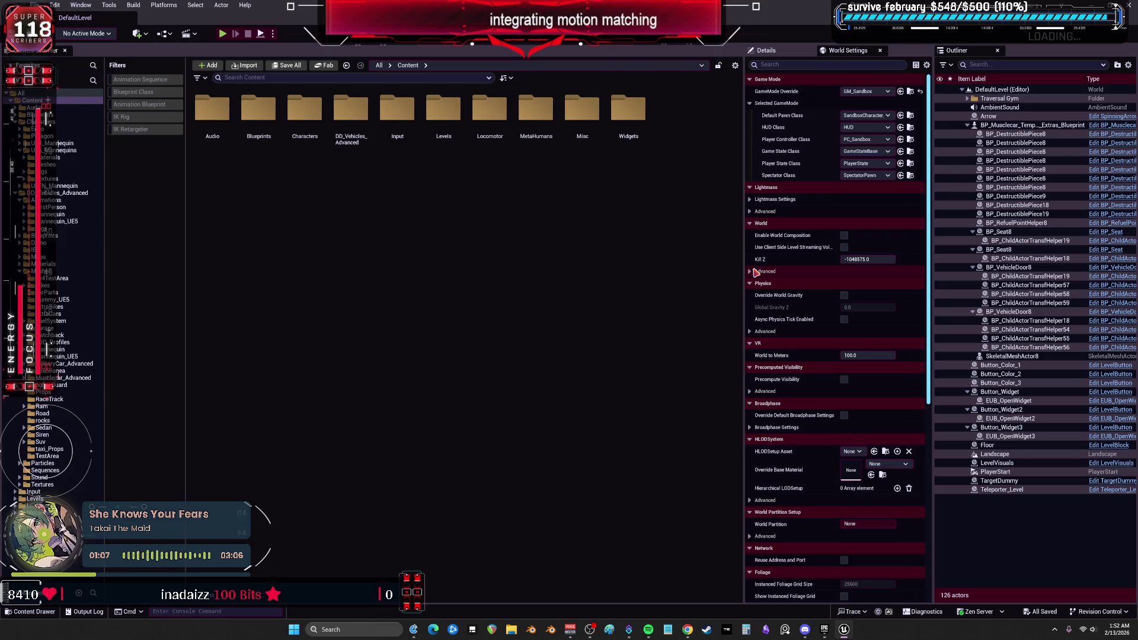
key(alt+Tab)
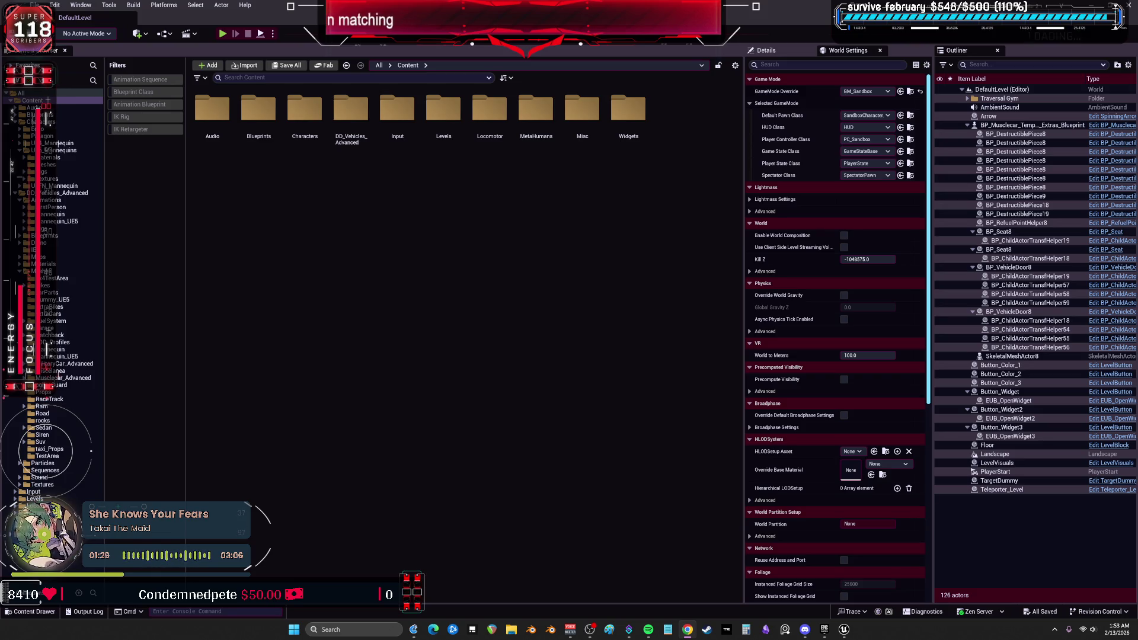
Jump the tutorial video to around 1:54, then return to the editor
key(alt+Tab)
drag(327, 520, 284, 521)
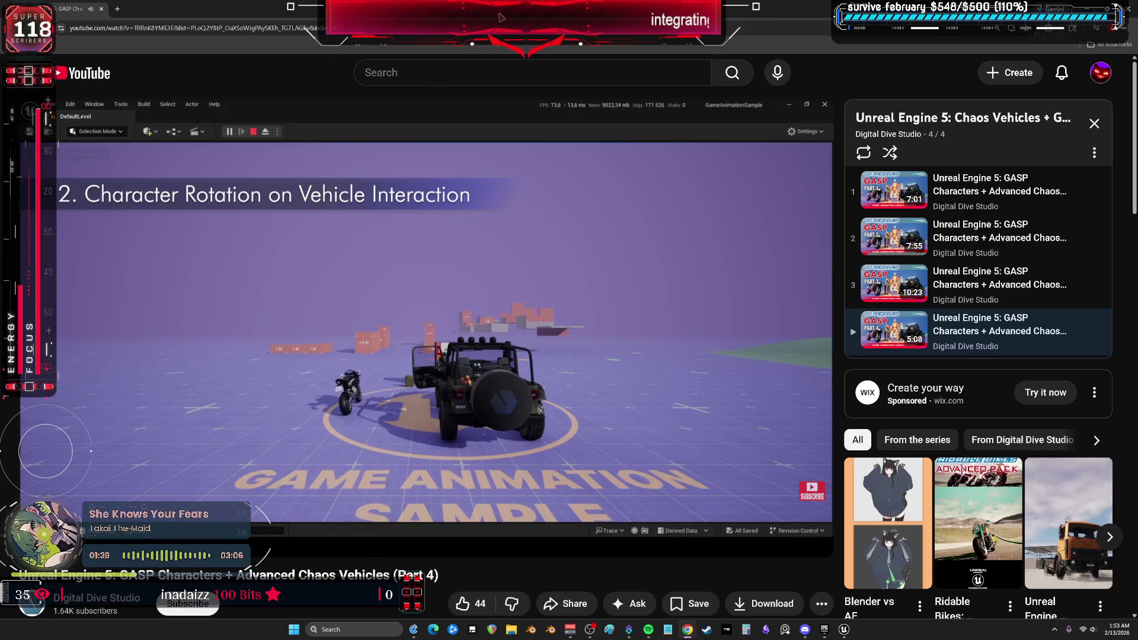
key(alt+Tab)
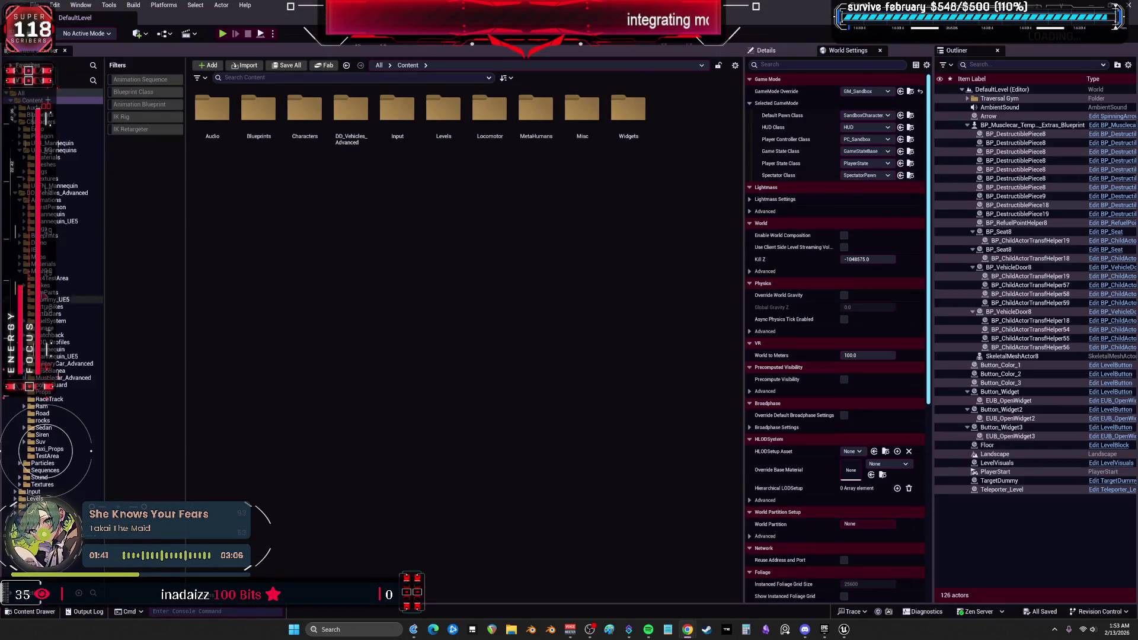
Browse the DD_Vehicles_Advanced and UE5_Mannequins subfolders: Animations, Blueprints, Materials, Meshes, Textures, UEFN_Mannequin
click(77, 200)
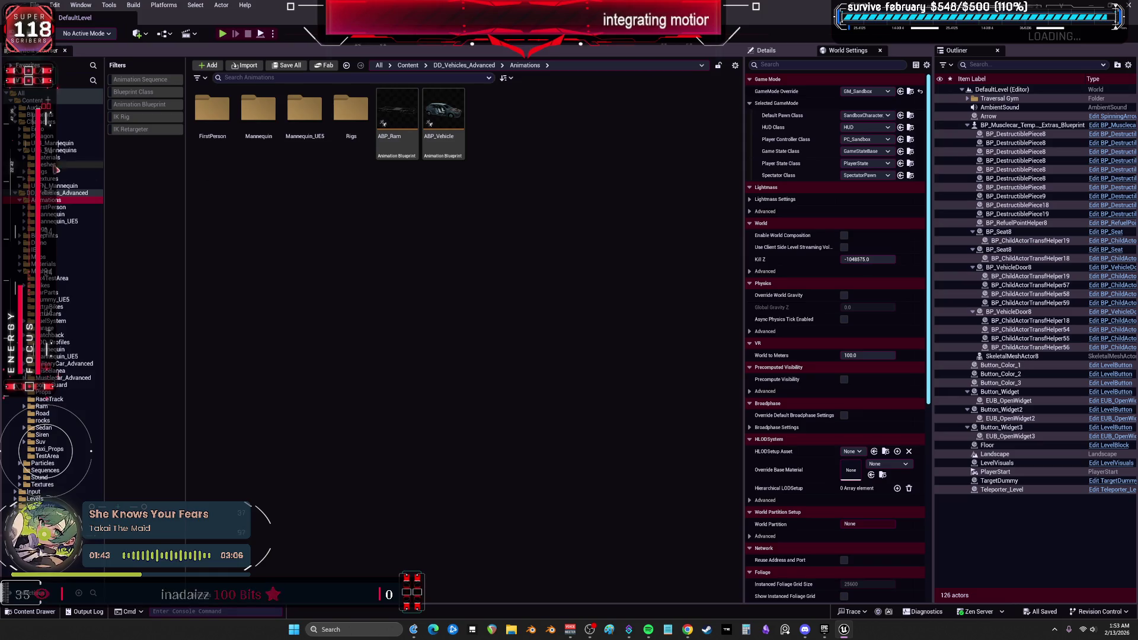
click(59, 150)
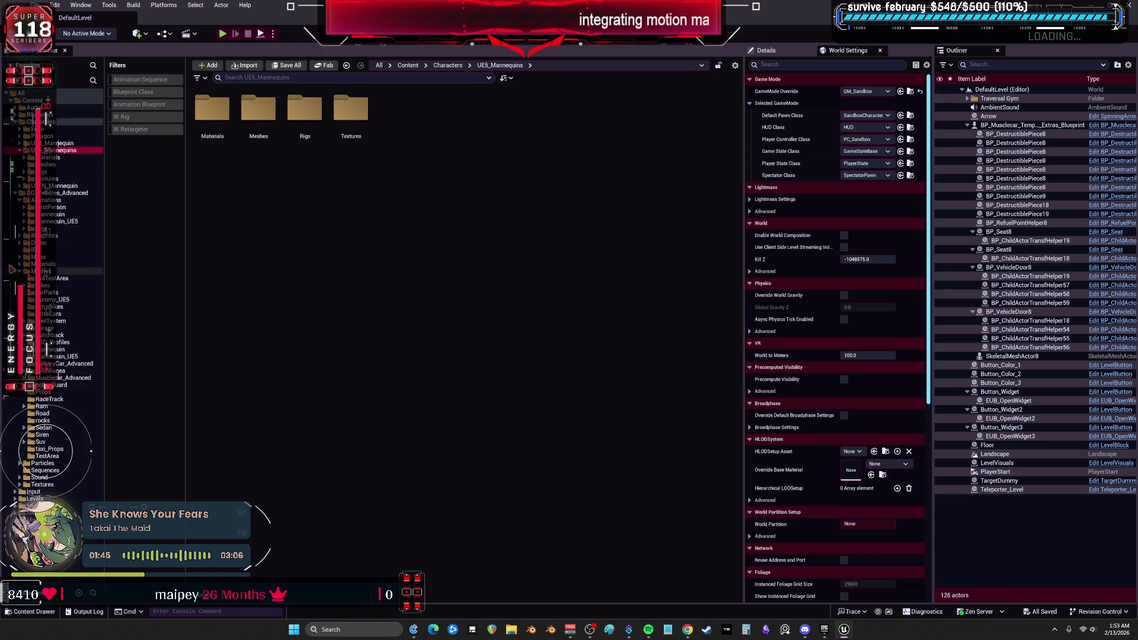
click(50, 235)
click(66, 194)
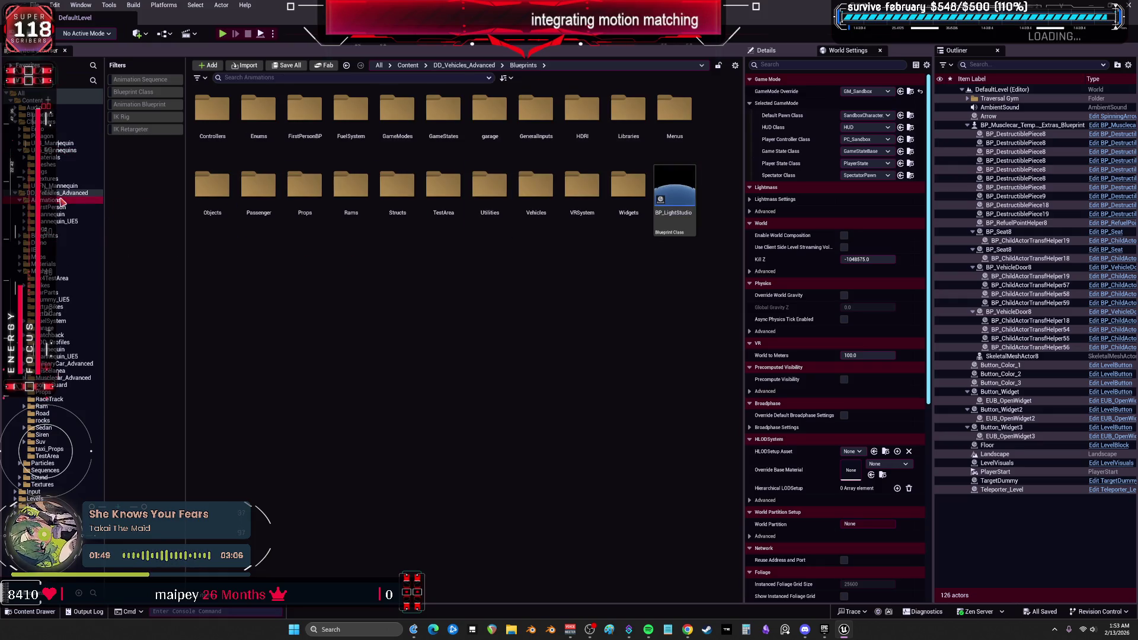
click(60, 150)
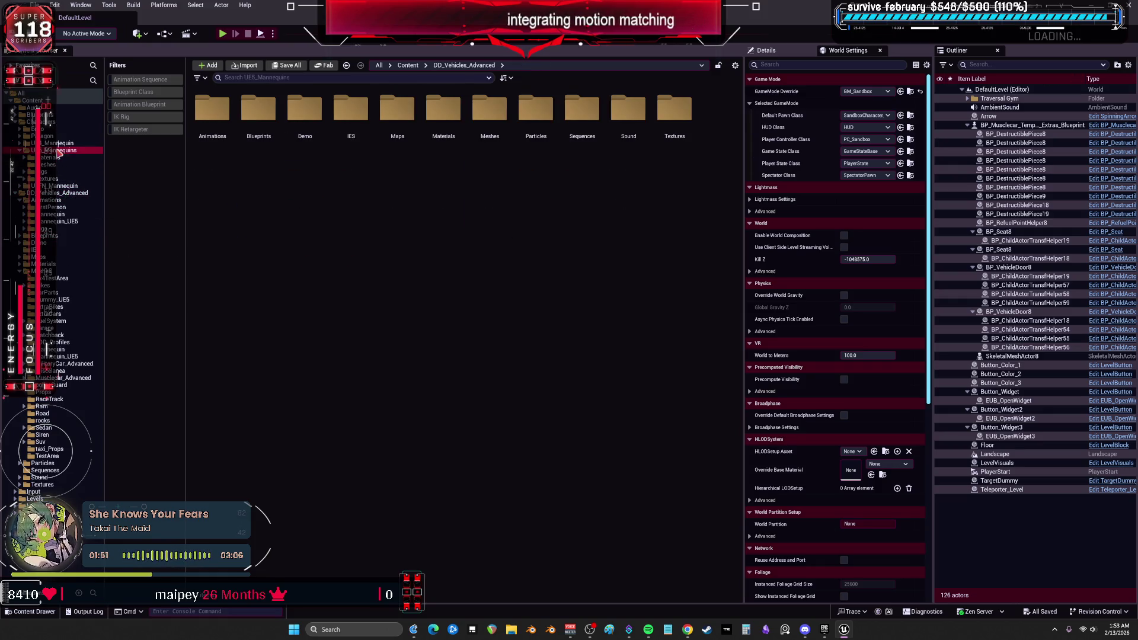
click(53, 157)
click(53, 164)
click(54, 178)
key(alt+Left)
click(67, 180)
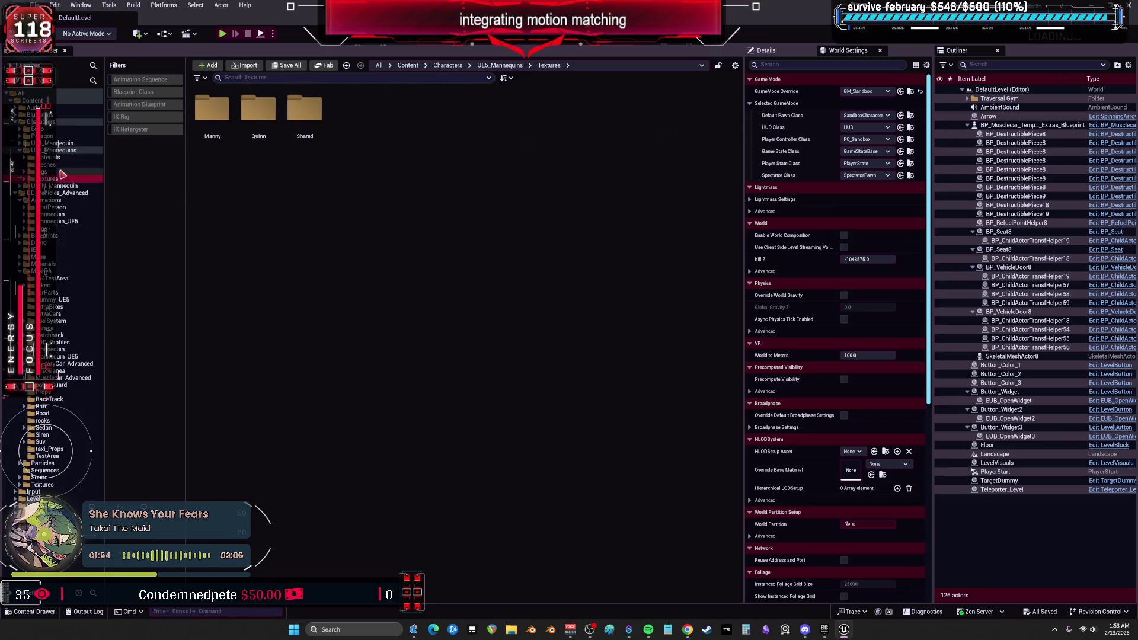
click(58, 187)
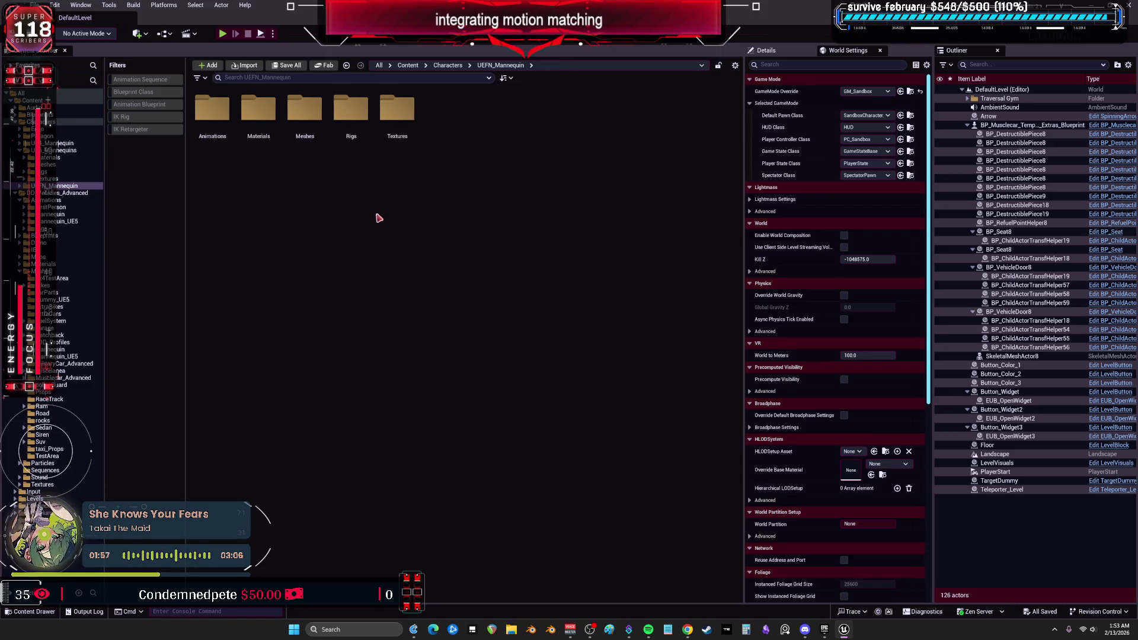
Filter the whole Content folder to Animation Blueprints and select SandboxCharacter_CMC_ABP
click(150, 105)
click(33, 100)
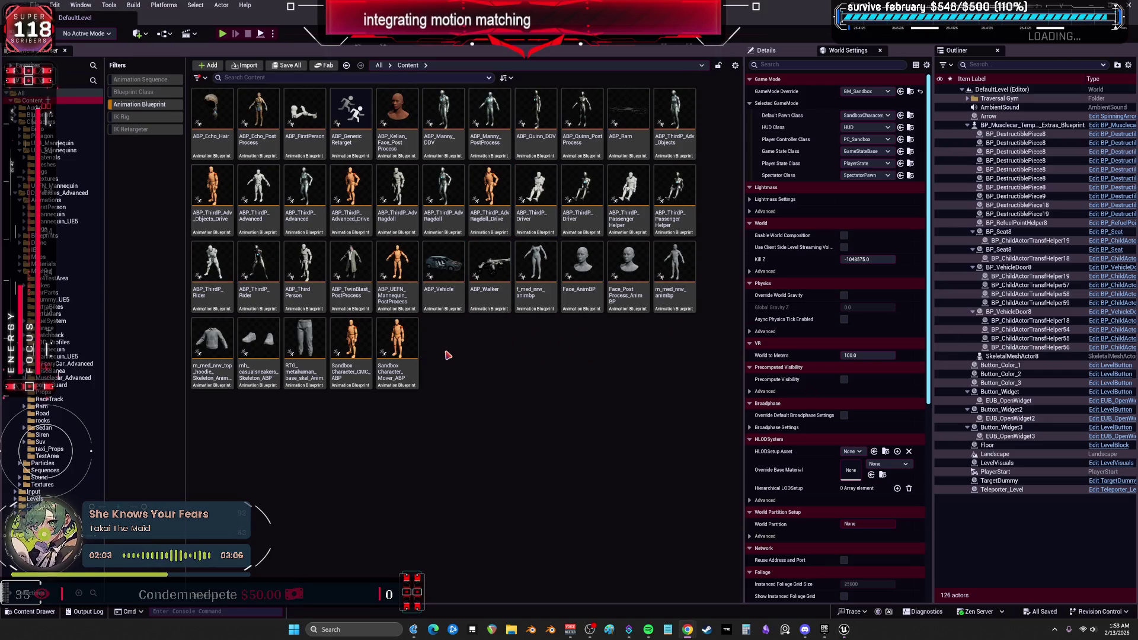
click(358, 338)
Open SandboxCharacter_CMC_ABP in the Animation Blueprint editor at its ObjectInterfaces graph
mouse_move(358, 339)
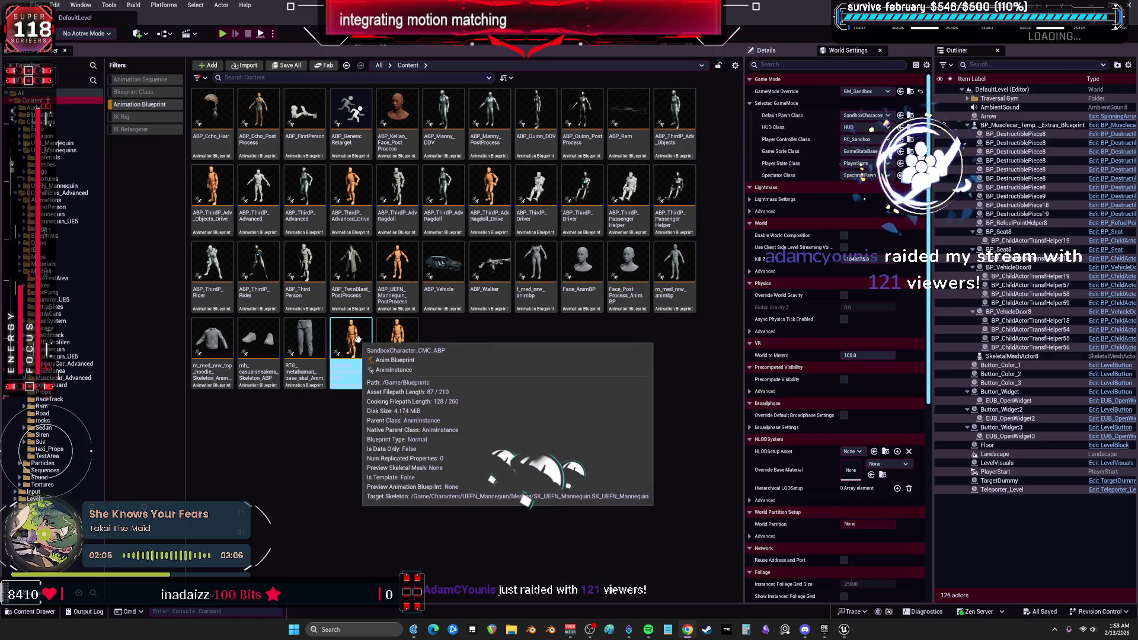
double_click(357, 338)
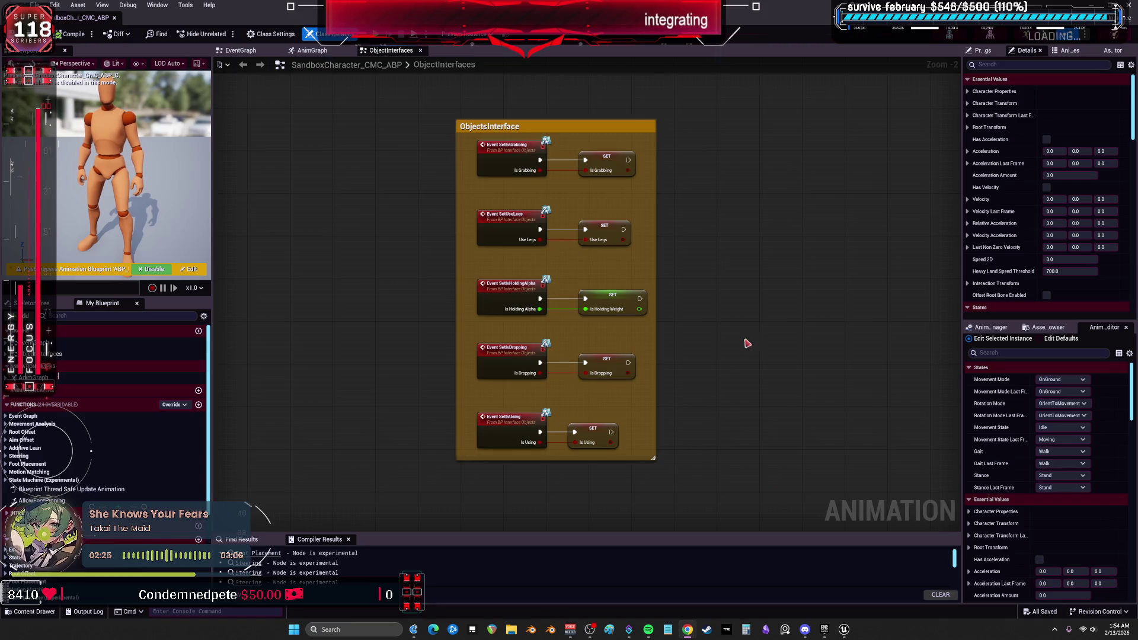
mouse_move(533, 6)
mouse_down()
mouse_move(537, 273)
mouse_move(519, 61)
mouse_up()
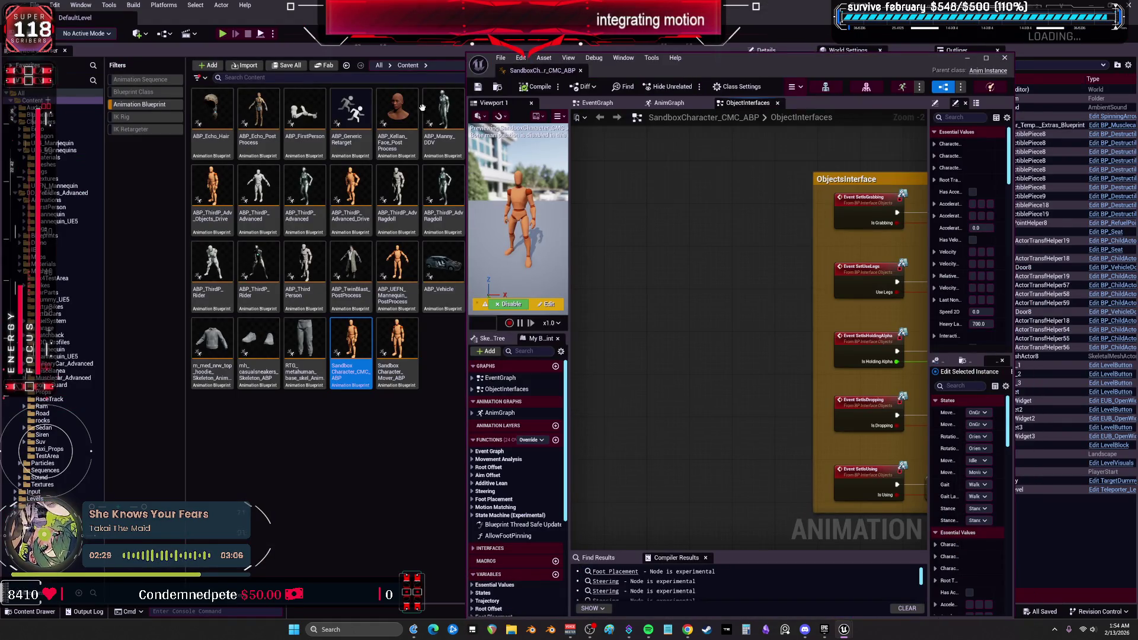
click(366, 442)
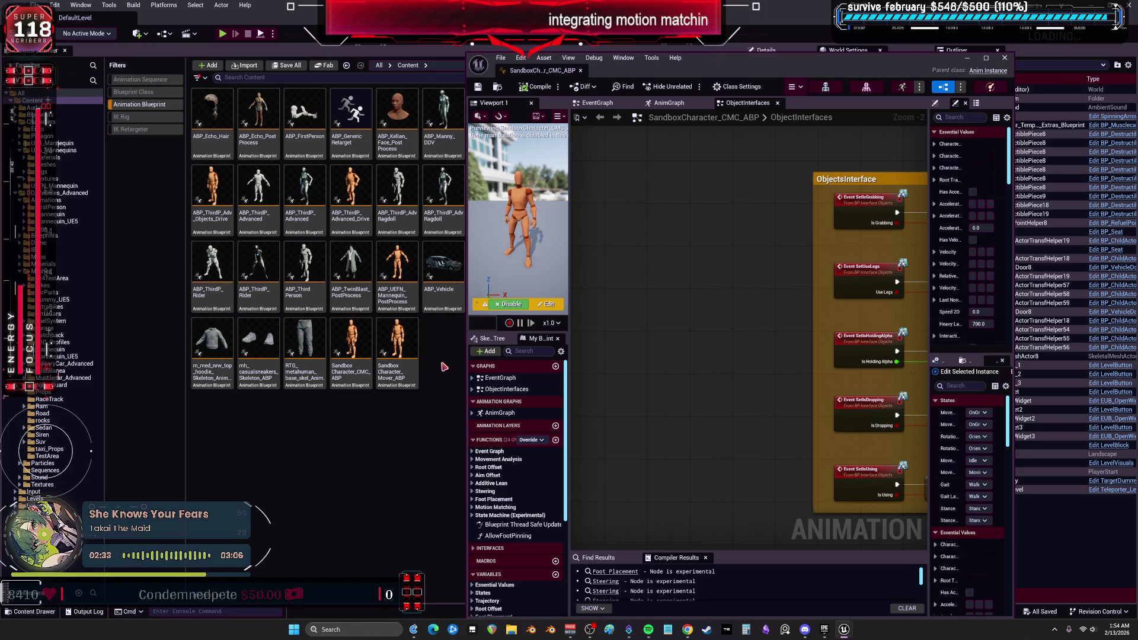
double_click(746, 64)
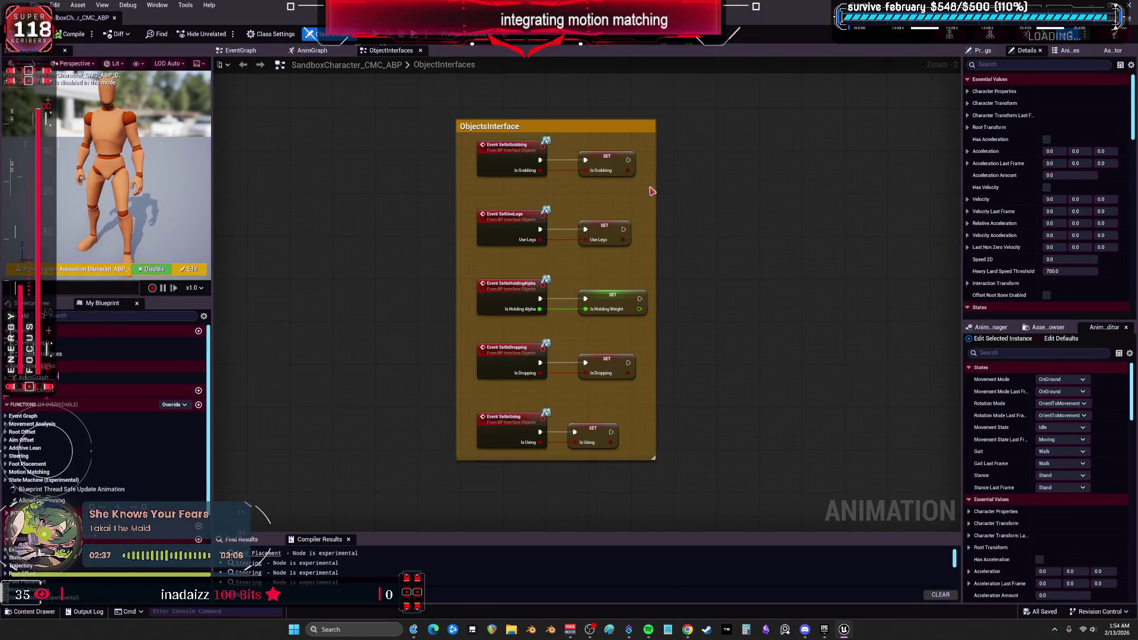
drag(446, 10, 554, 151)
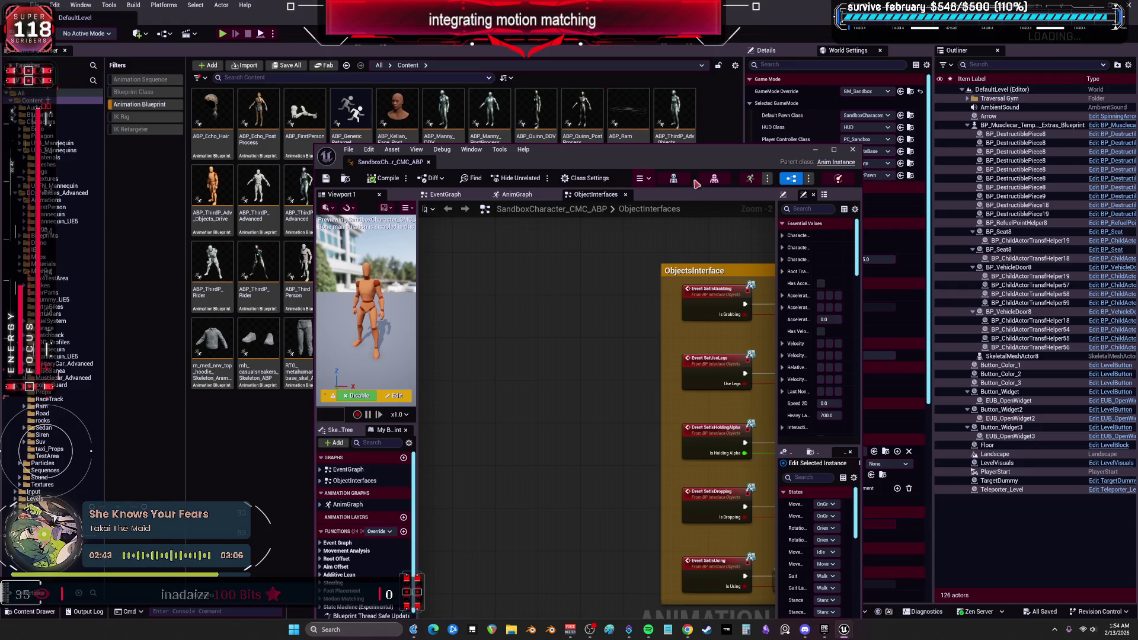
drag(567, 155, 592, 82)
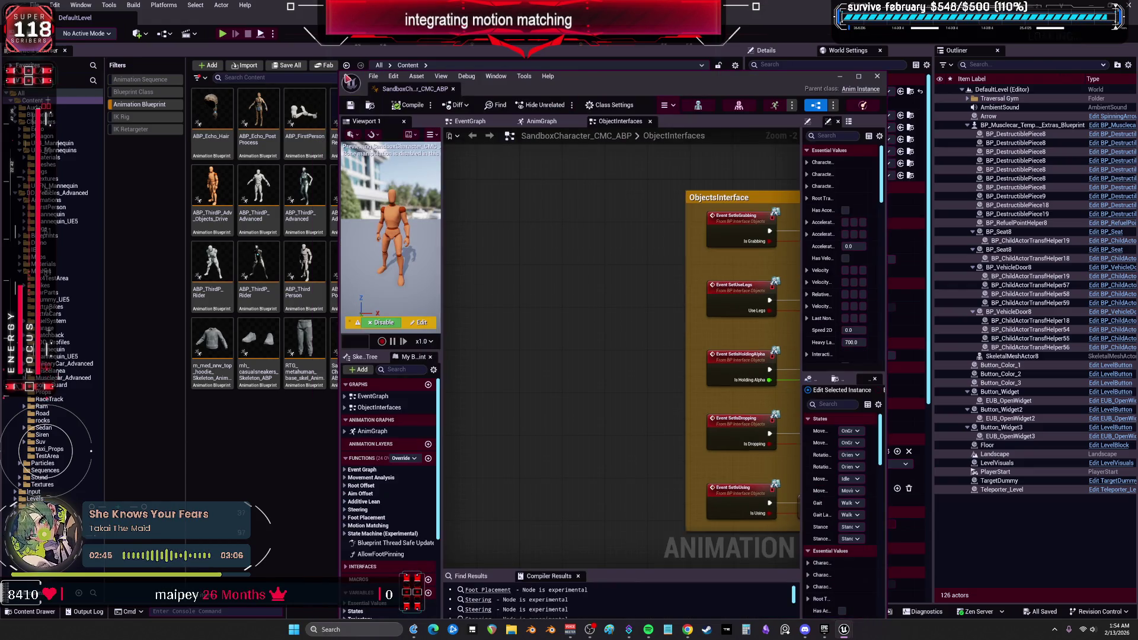
drag(339, 71, 399, 186)
drag(644, 201, 643, 135)
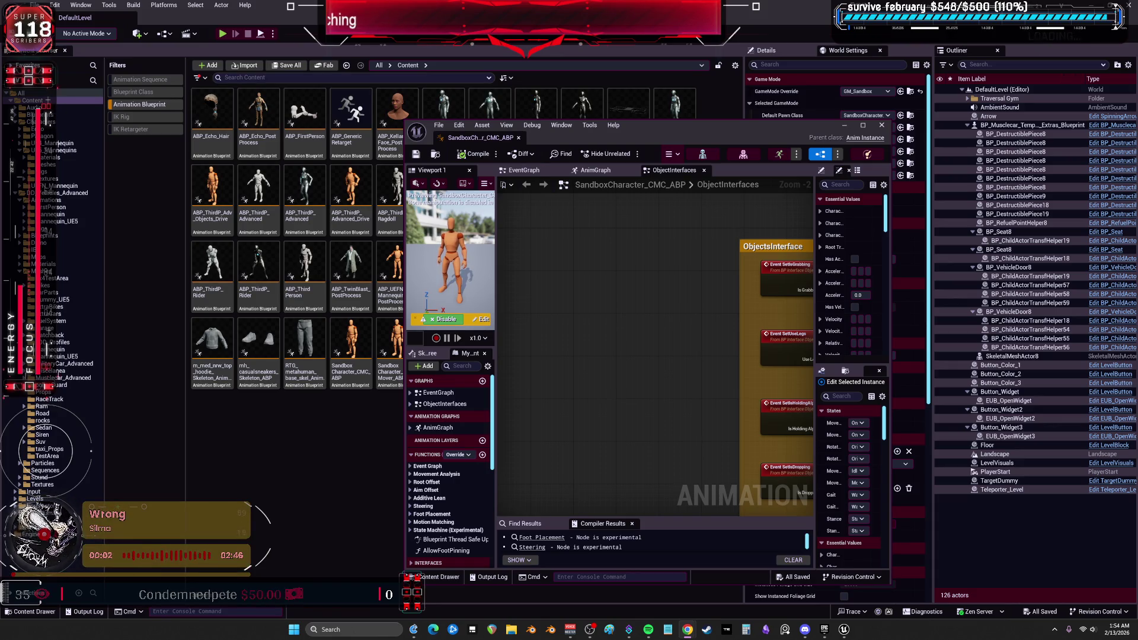
mouse_move(596, 143)
mouse_down()
mouse_move(732, 394)
mouse_move(765, 138)
mouse_up()
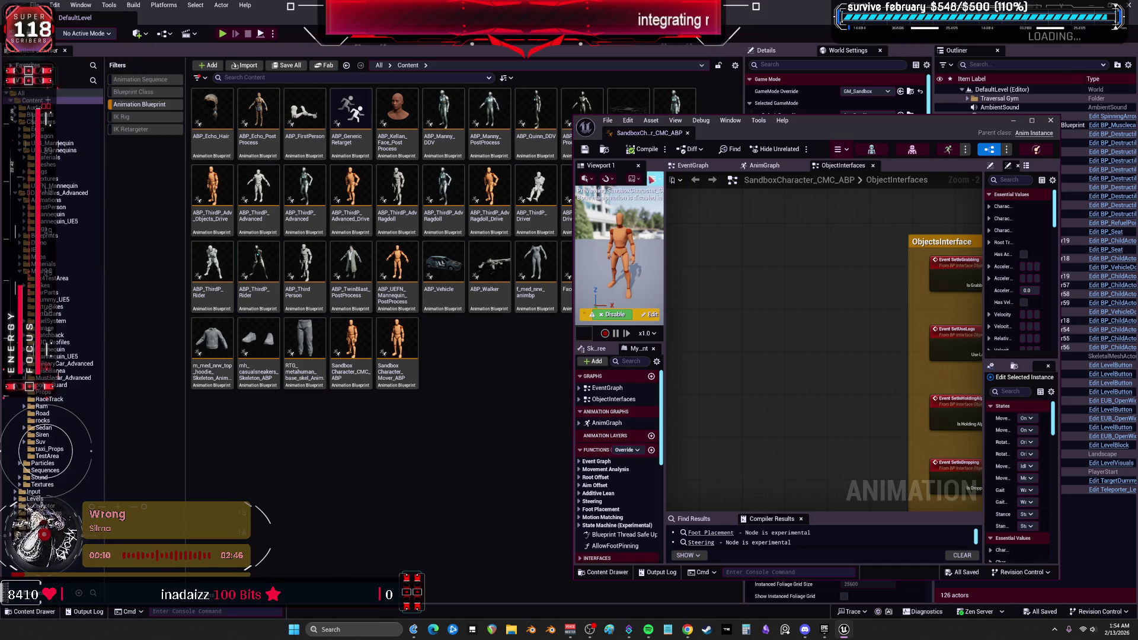
drag(753, 141, 587, 167)
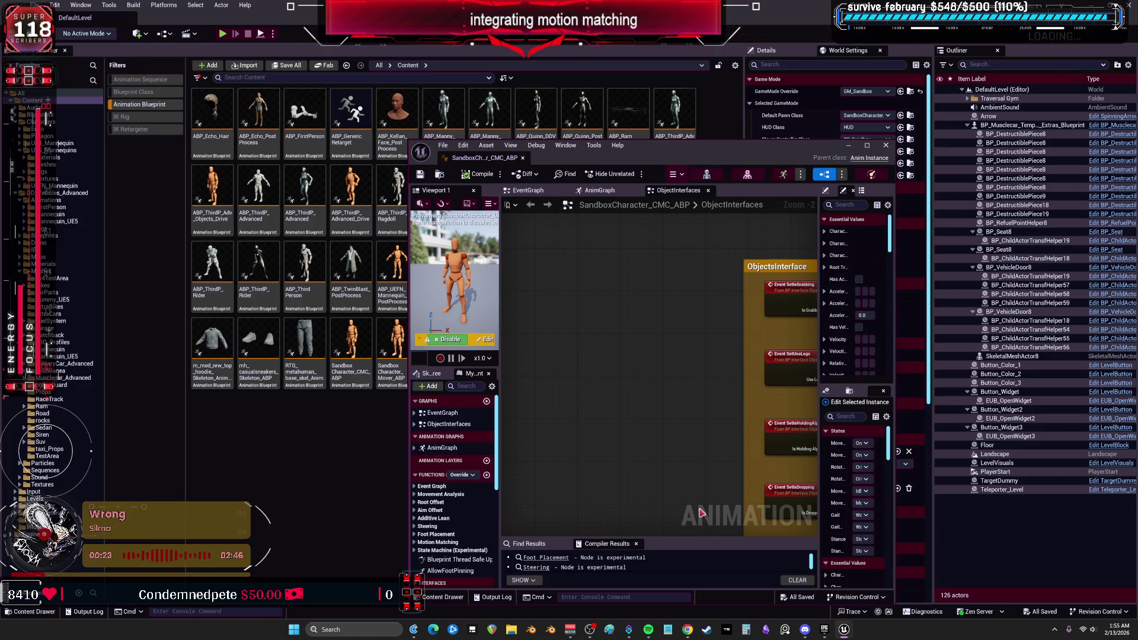
key(alt+Tab)
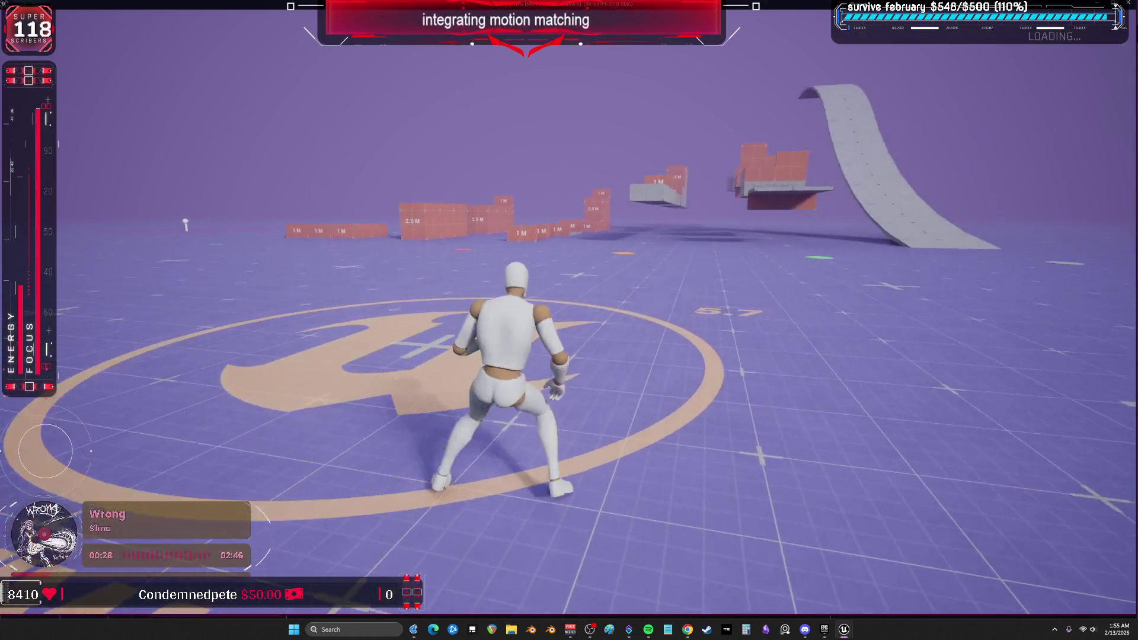
key(w)
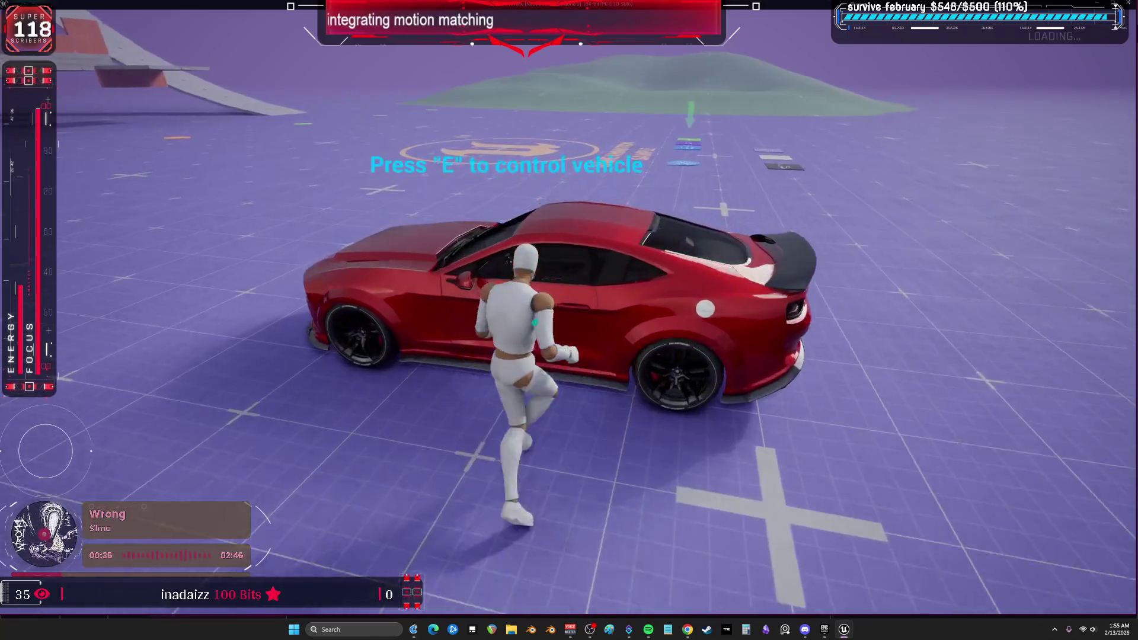
key(e)
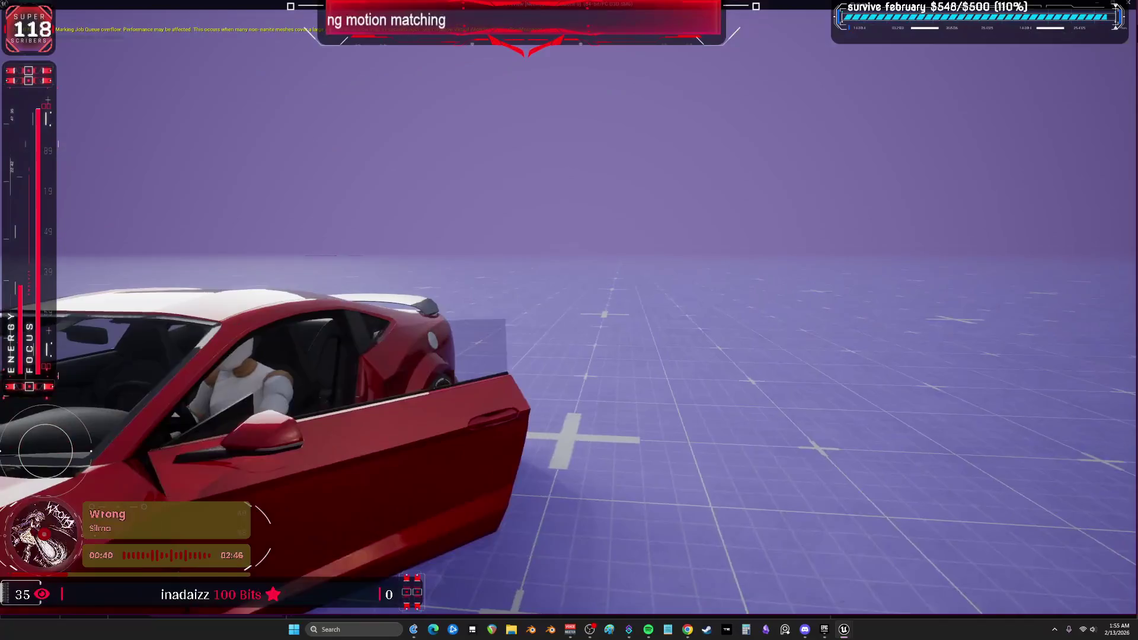
key(w)
key(d)
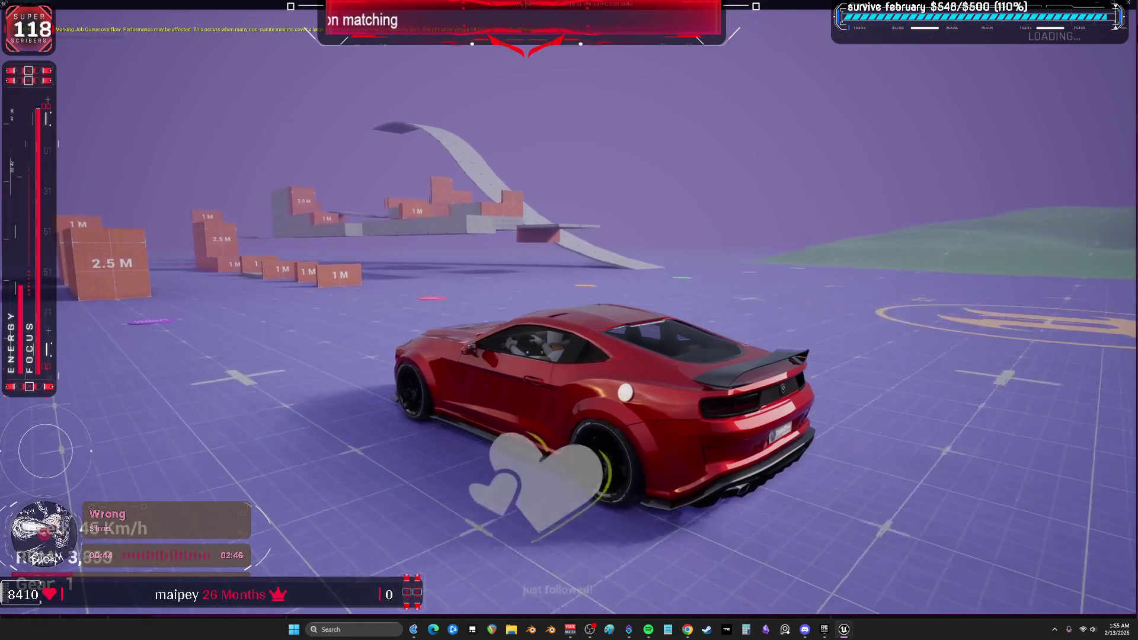
key(s)
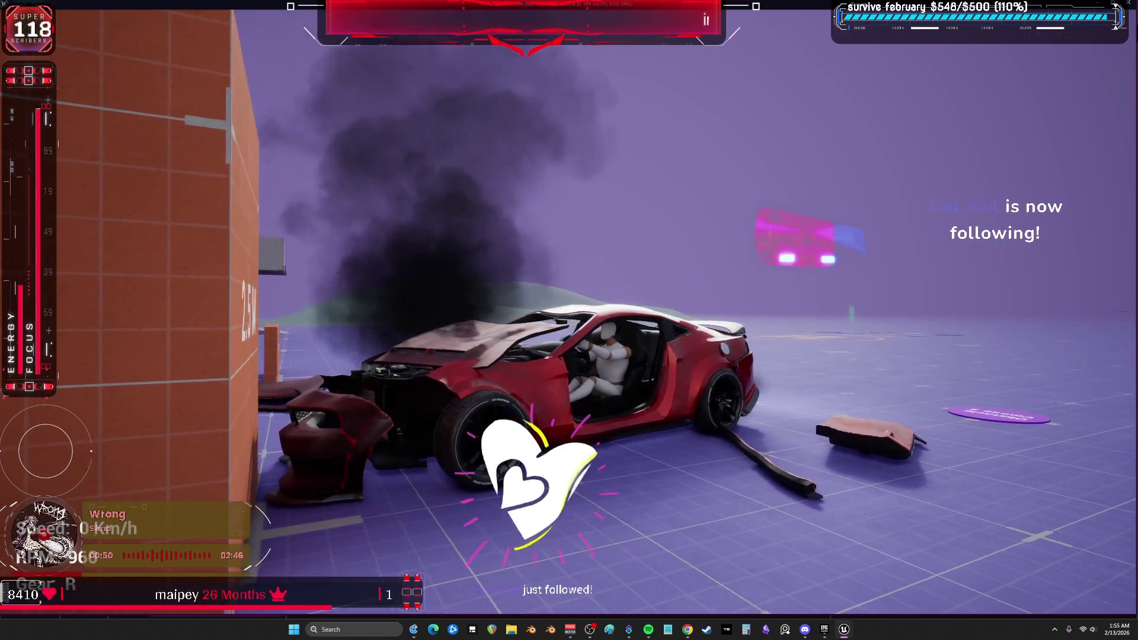
key(Escape)
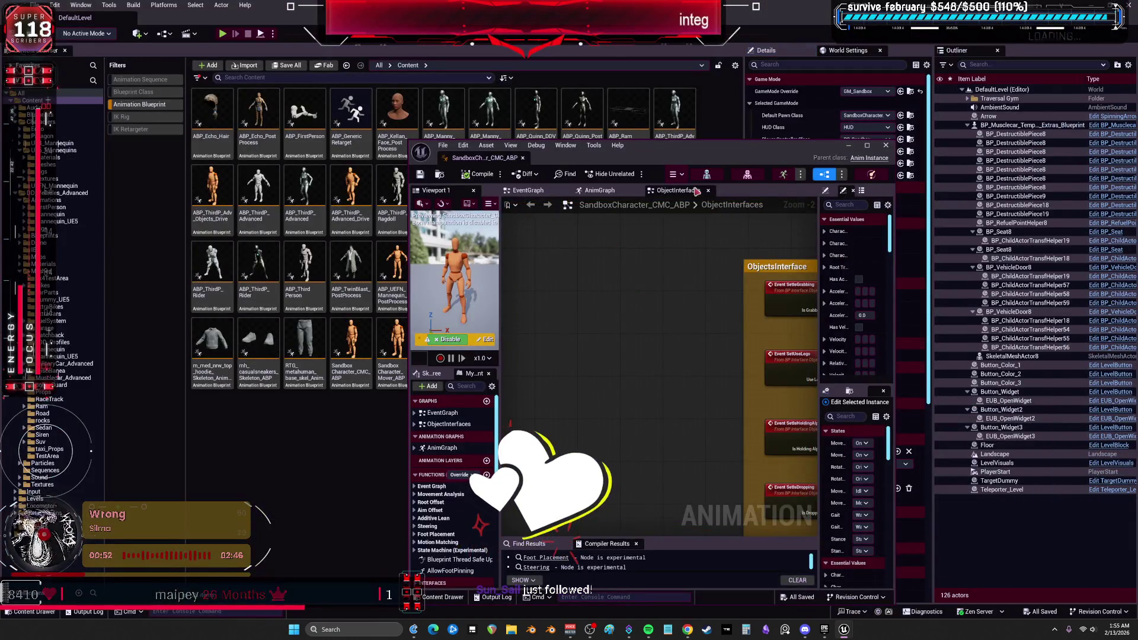
Select ABP_ThirdP_Advanced to view its details and reposition the blueprint editor window
click(270, 182)
mouse_move(270, 182)
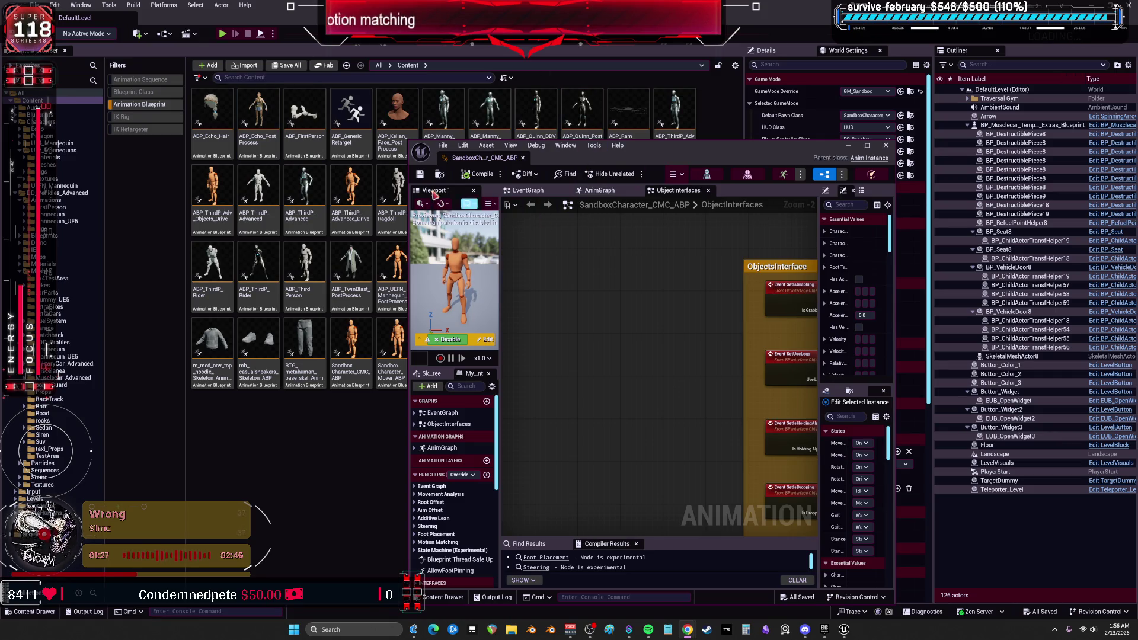
double_click(630, 157)
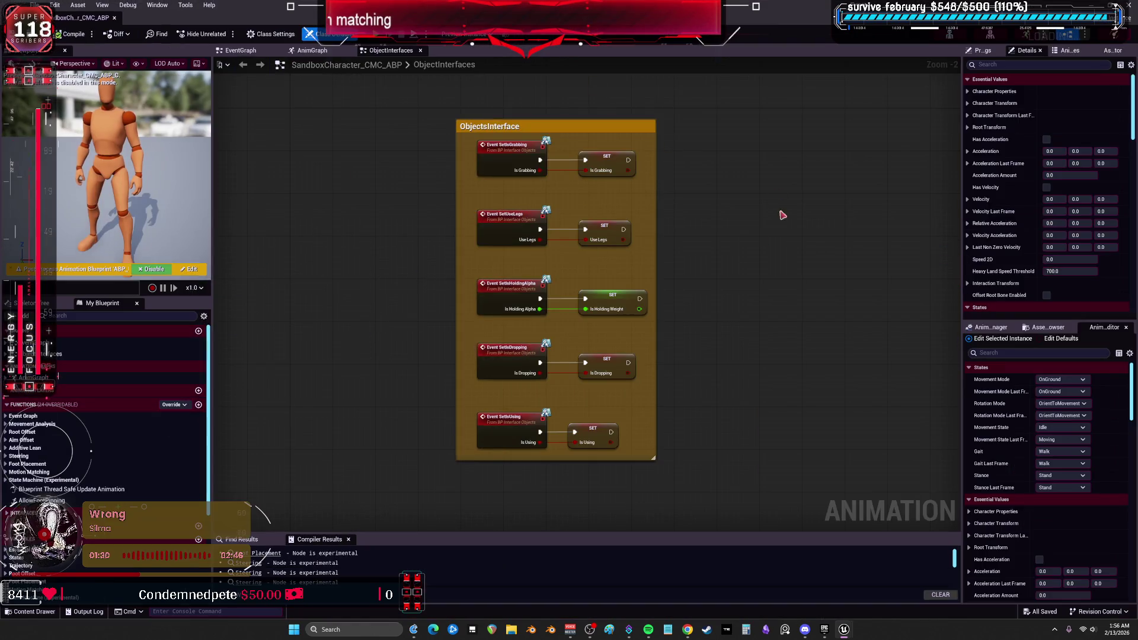
mouse_move(426, 18)
mouse_down()
mouse_move(419, 239)
mouse_move(389, 117)
mouse_up()
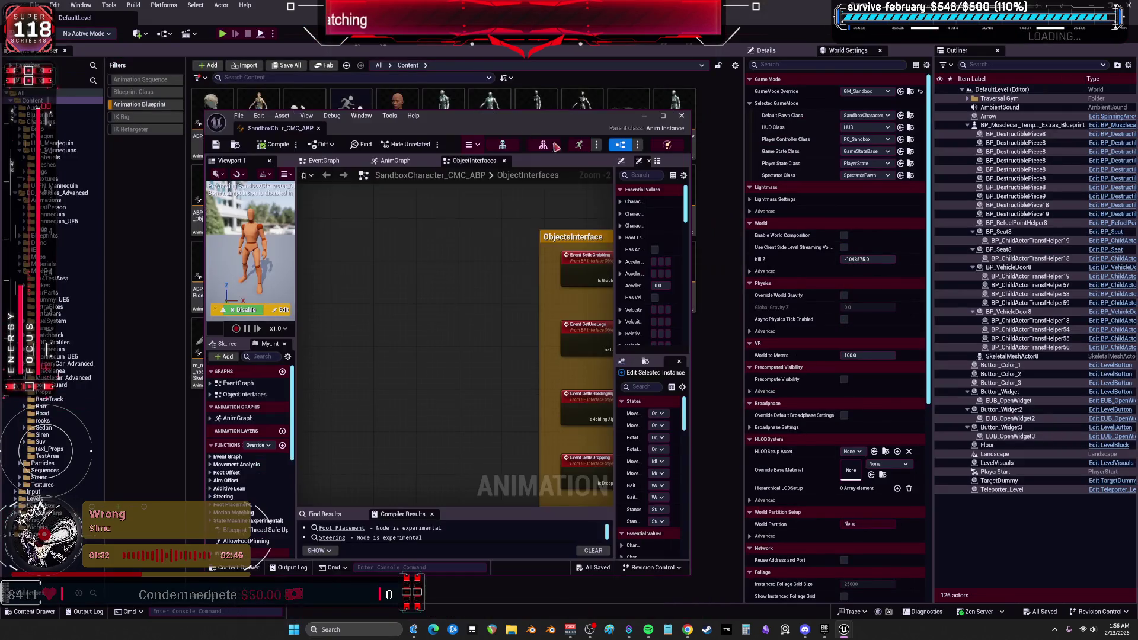
Maximize the SandboxCharacter_CMC_ABP editor to full screen and show its AnimGraph
scroll(503, 312, down, 3)
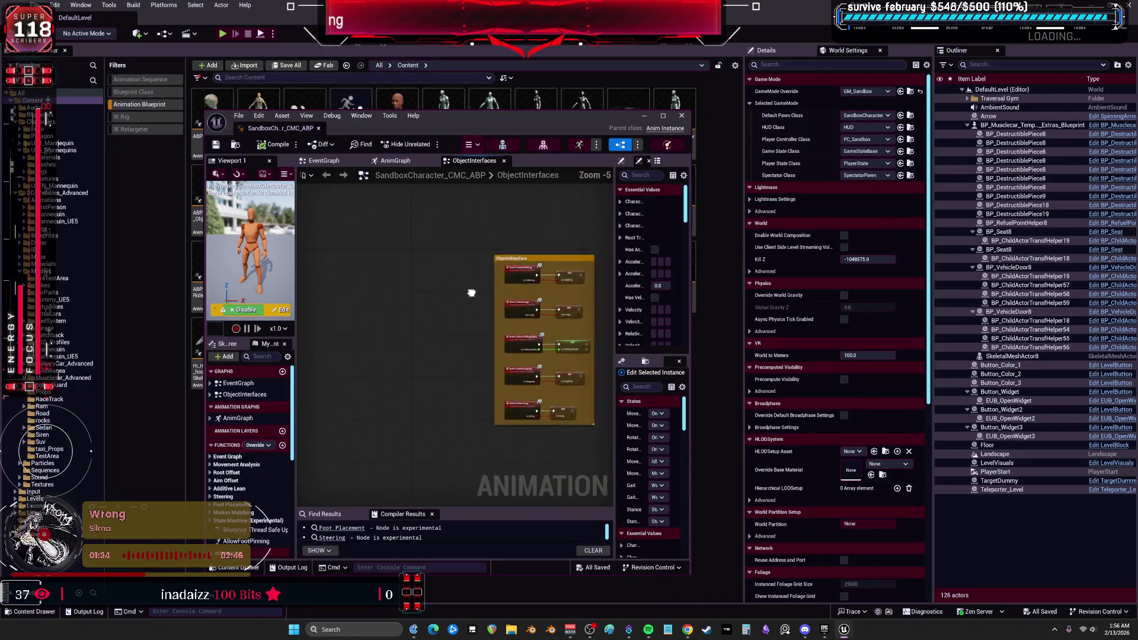
double_click(464, 135)
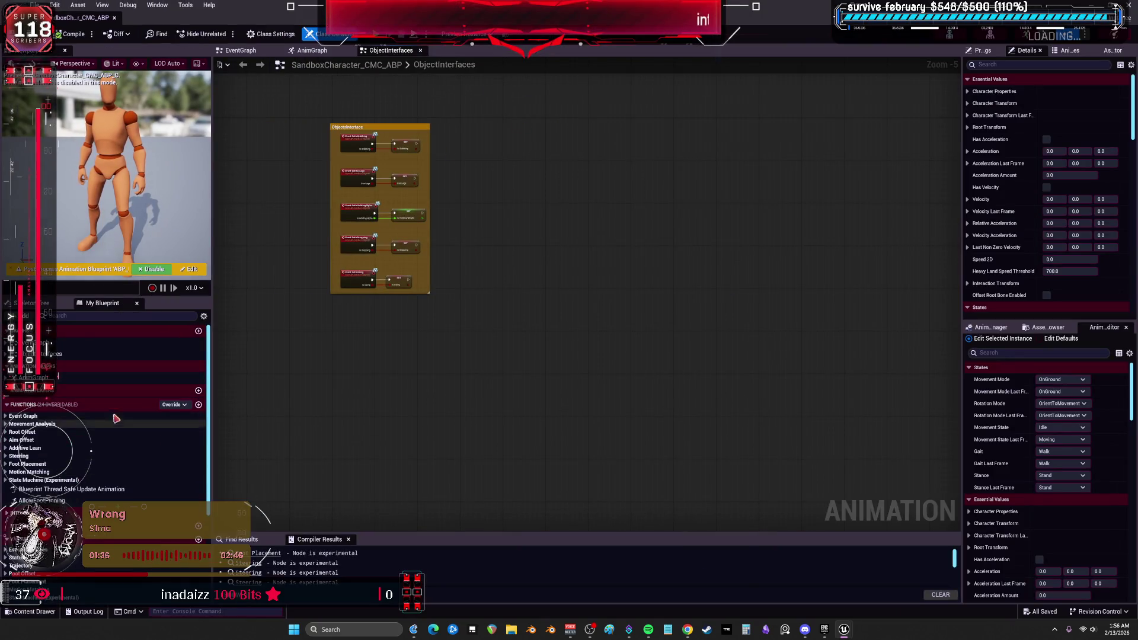
click(311, 51)
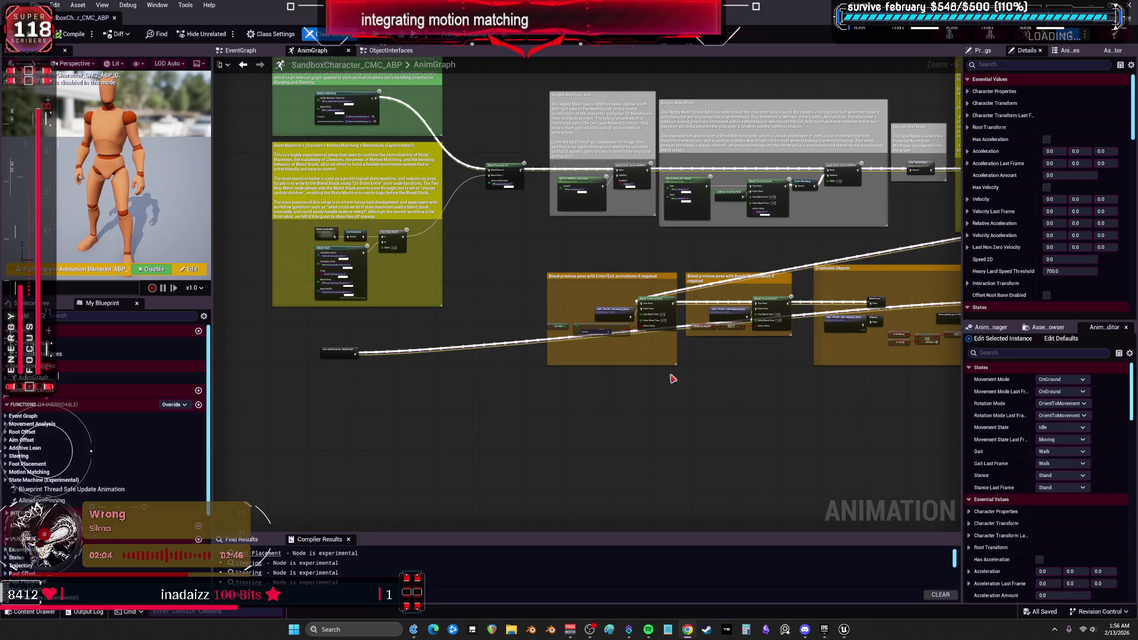
Pan across the AnimGraph's cached pose and Grabbable Objects nodes, then show the EventGraph
scroll(520, 366, up, 2)
mouse_move(368, 341)
mouse_down()
mouse_move(638, 375)
mouse_move(620, 388)
mouse_move(457, 401)
mouse_move(848, 376)
mouse_move(702, 303)
mouse_move(704, 280)
mouse_move(746, 289)
mouse_up()
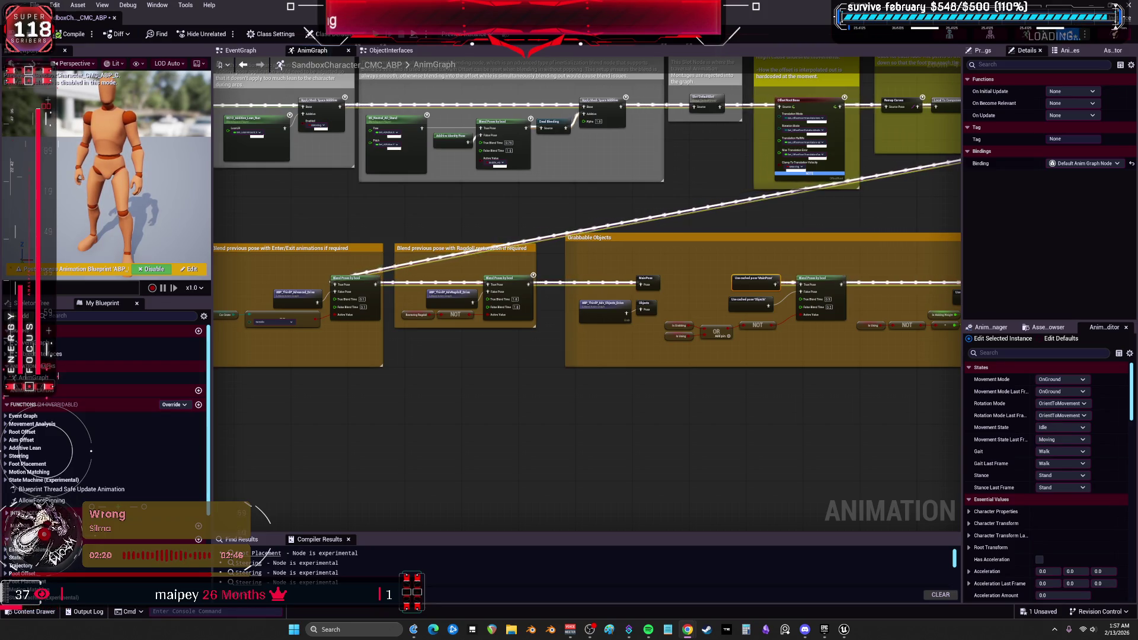
click(240, 50)
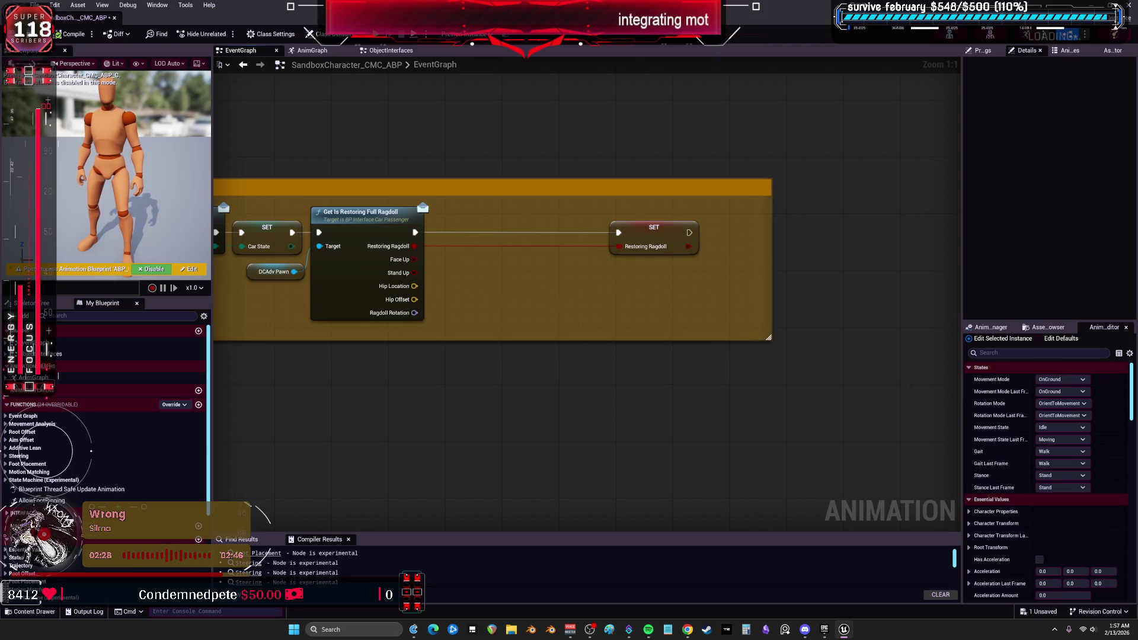
Check the tutorial, then restore the blueprint editor to a floating window over the Content Browser
key(alt+Tab)
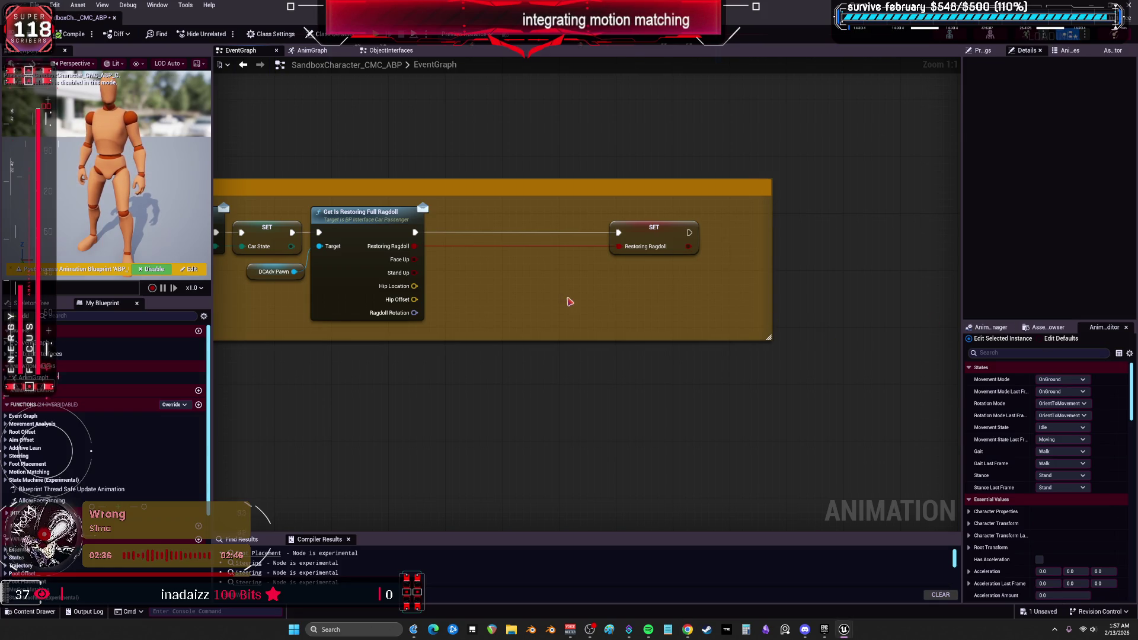
key(super+Down)
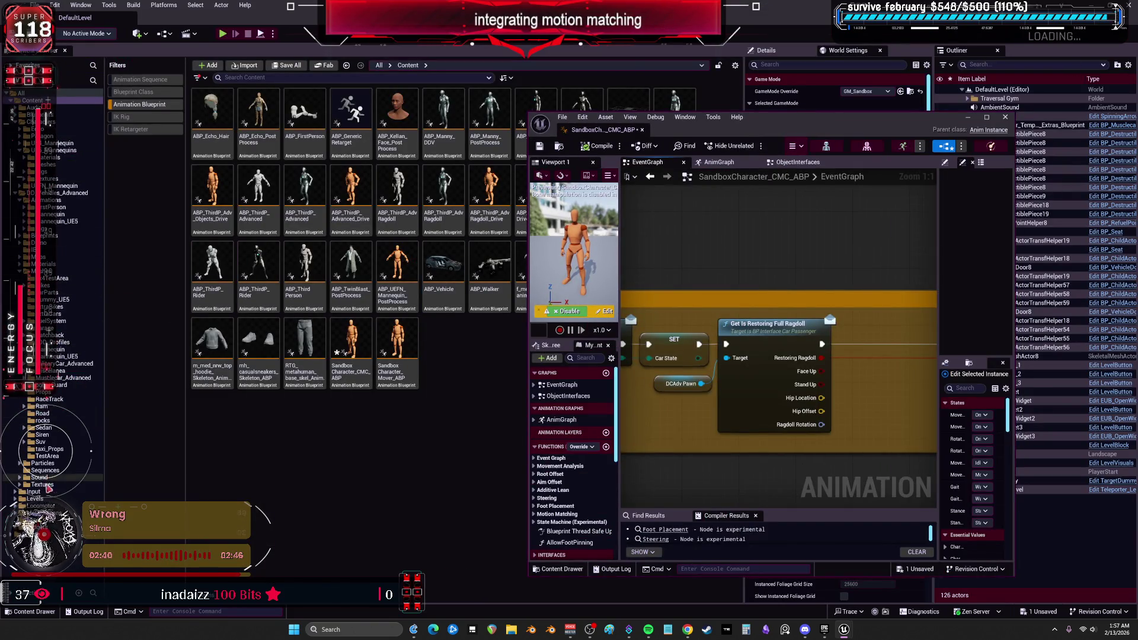
Open ABP_Manny_DDV from DD_Vehicles_Advanced, then return to the SandboxCharacter_CMC_ABP tab
click(48, 236)
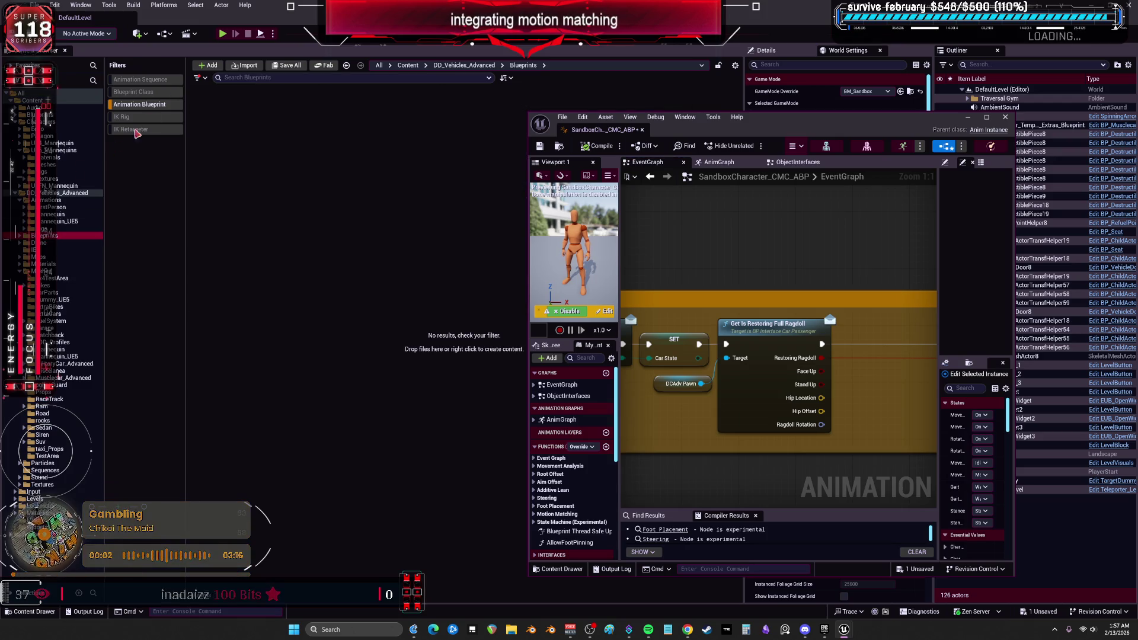
click(43, 194)
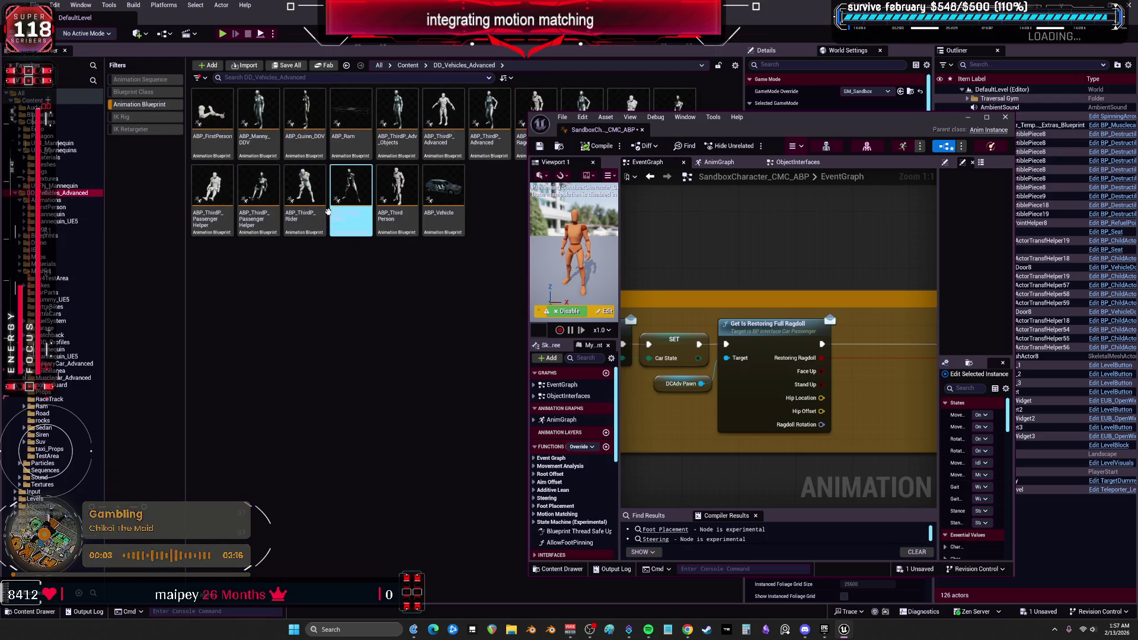
double_click(259, 119)
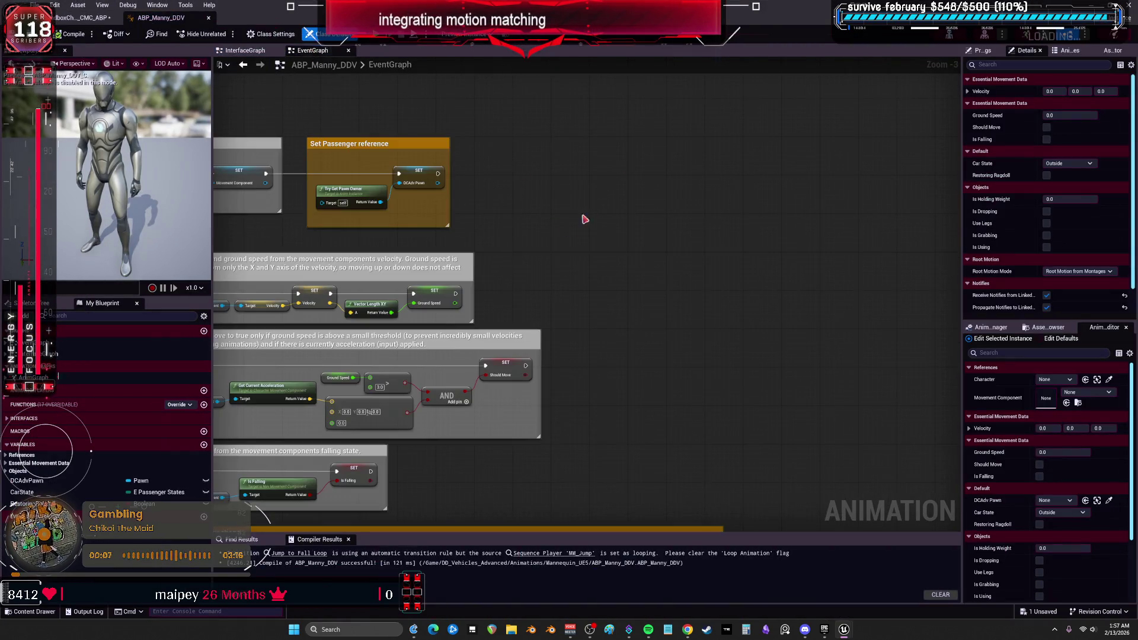
key(alt+Tab)
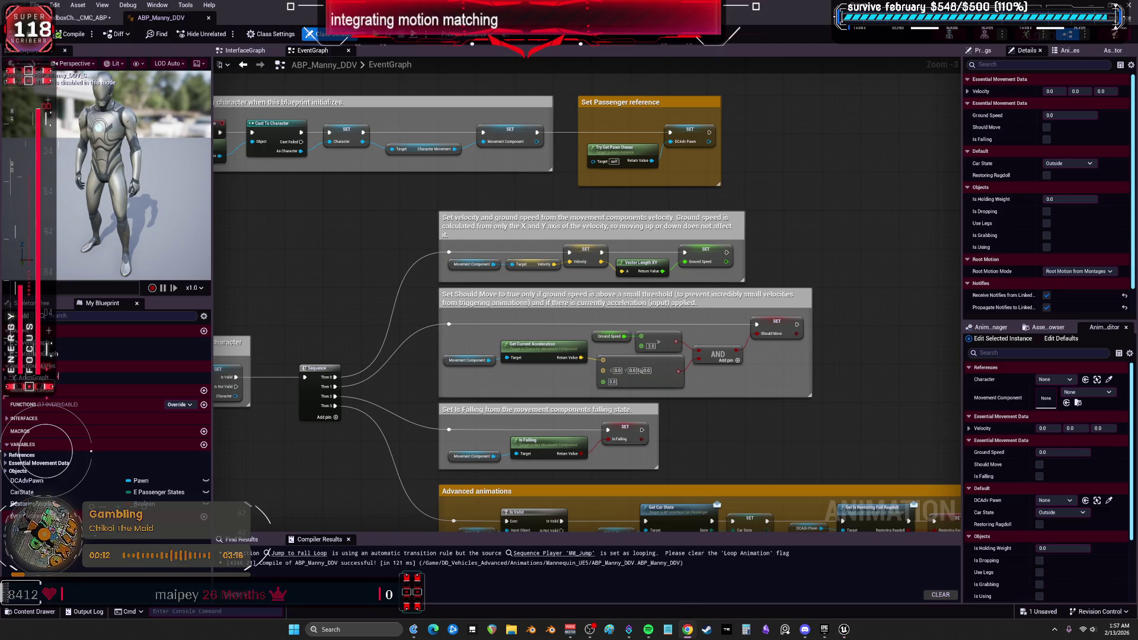
click(89, 18)
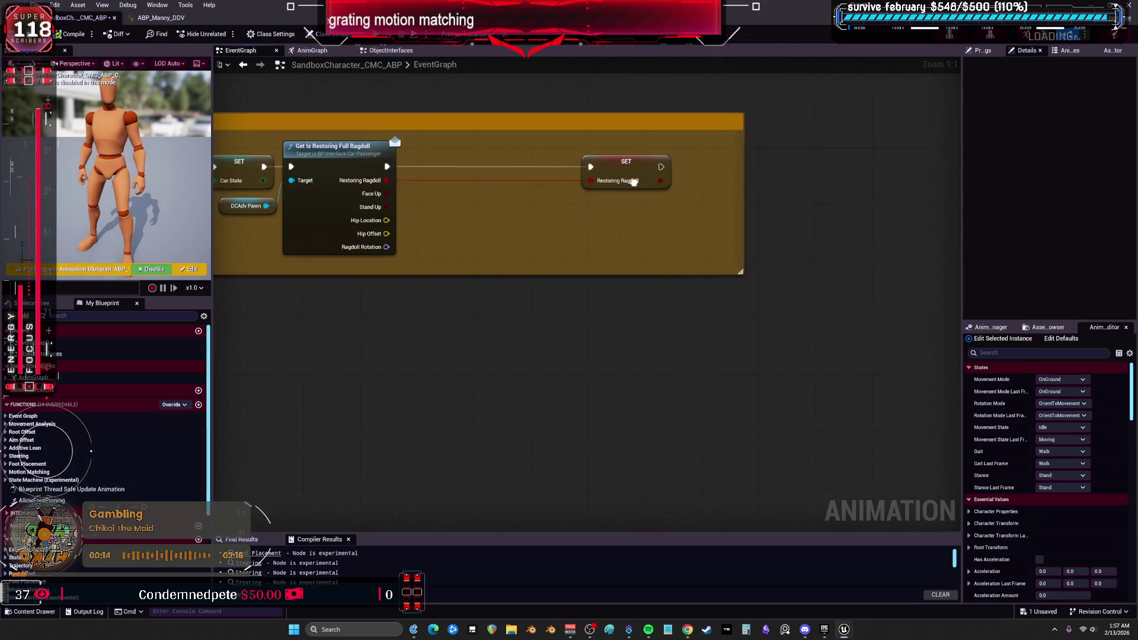
right_click(495, 328)
text(get sandp)
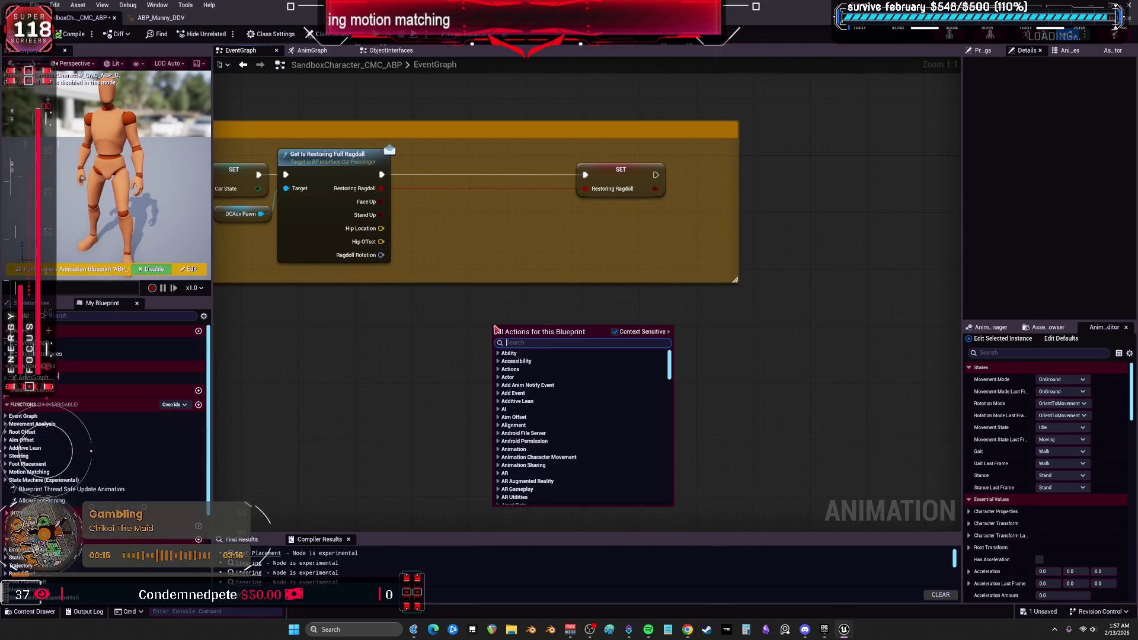
key(BackSpace)
text(v)
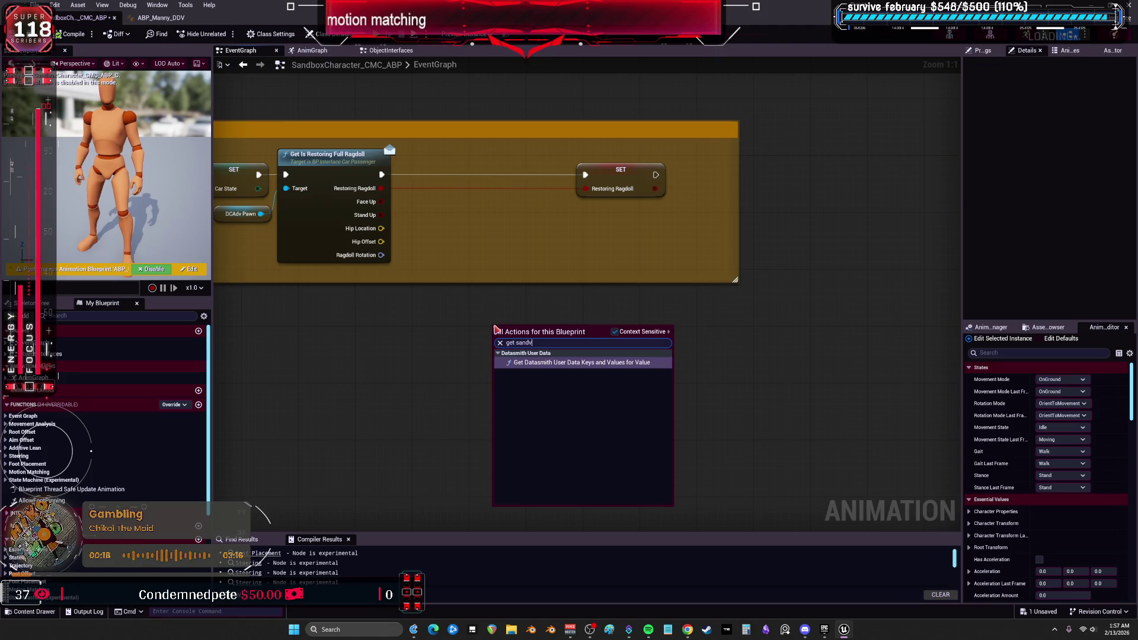
key(BackSpace)
text(box)
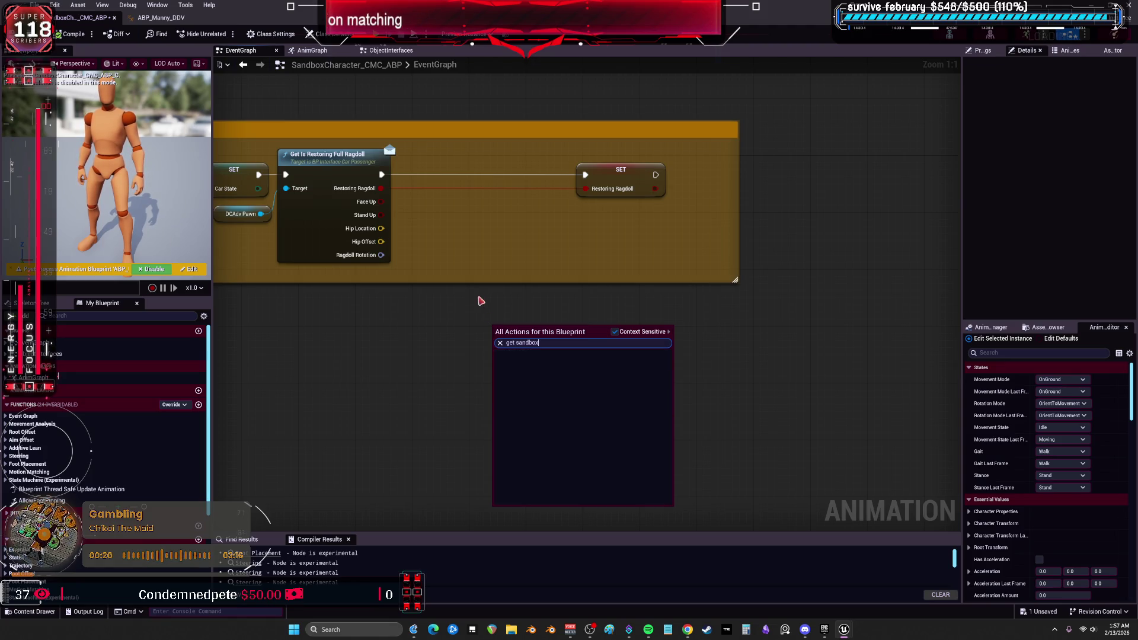
key(Escape)
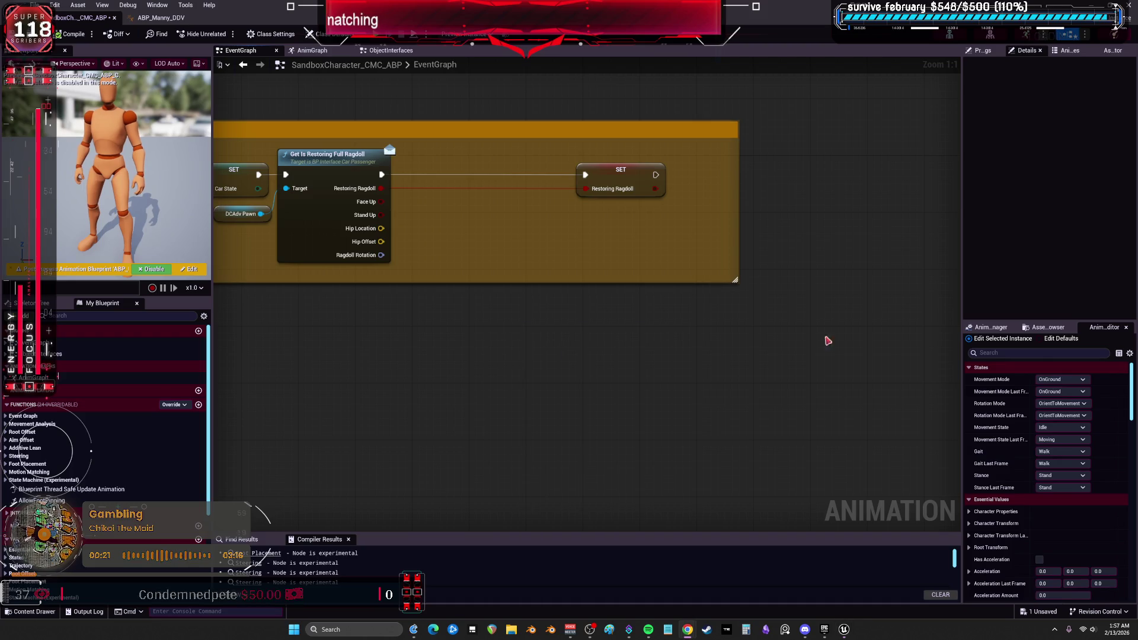
scroll(435, 277, down, 1)
drag(435, 277, 711, 296)
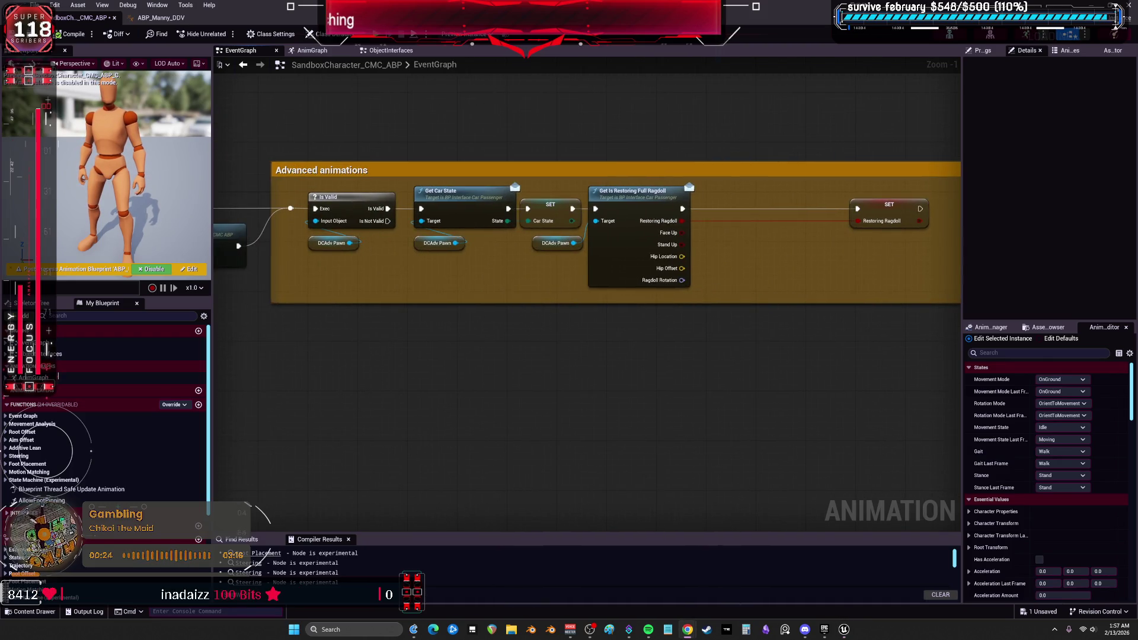
drag(498, 217, 830, 225)
scroll(465, 166, down, 2)
mouse_move(465, 165)
mouse_down()
mouse_move(658, 211)
mouse_move(860, 203)
mouse_move(736, 182)
mouse_up()
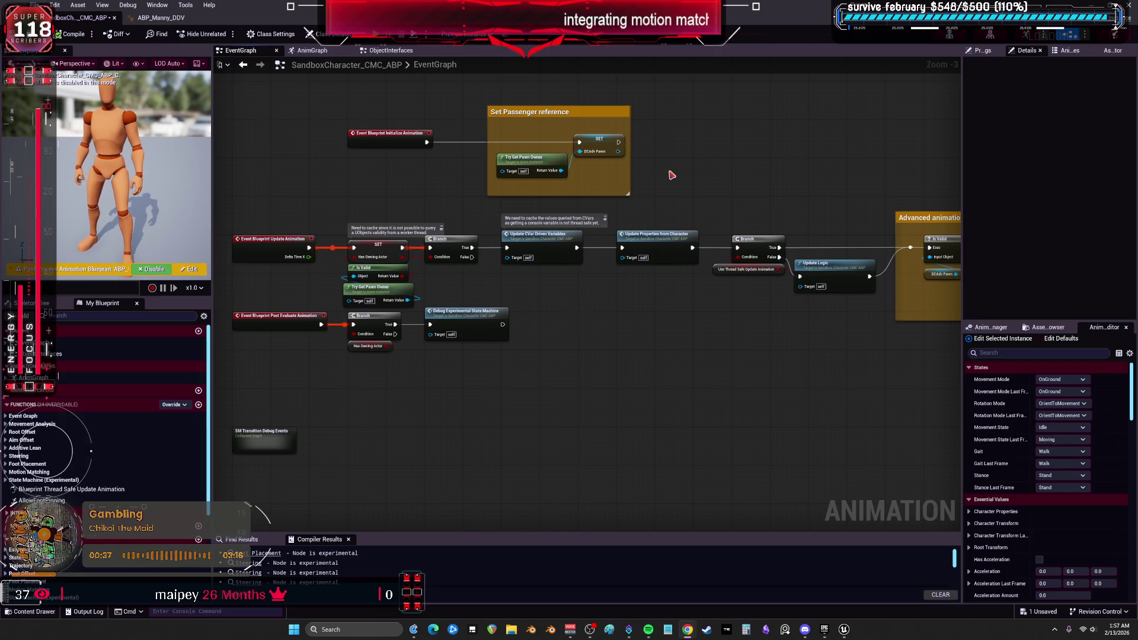
Add a Get DCAdv Pawn node and place it past the Advanced animations chain
drag(669, 173, 650, 194)
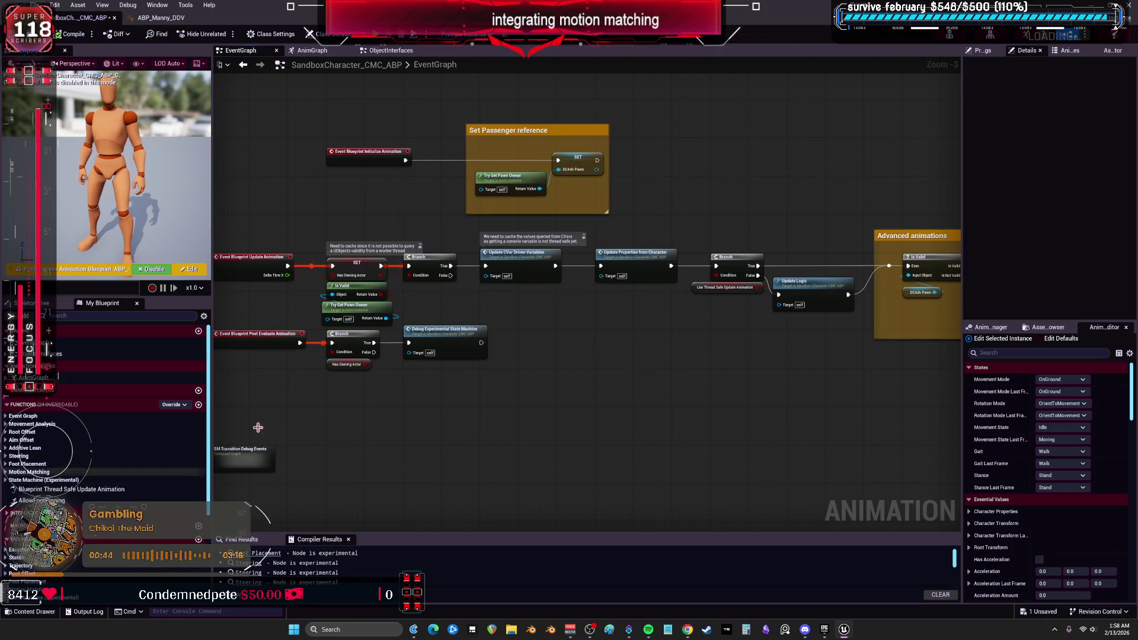
drag(714, 196, 600, 213)
right_click(599, 186)
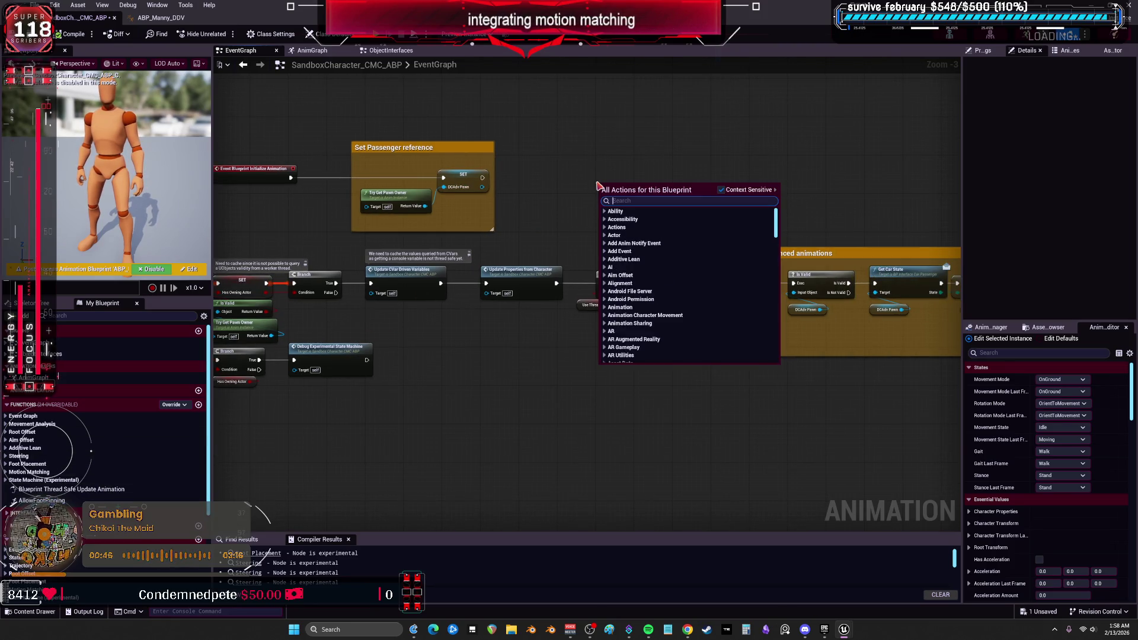
text(get dcadv)
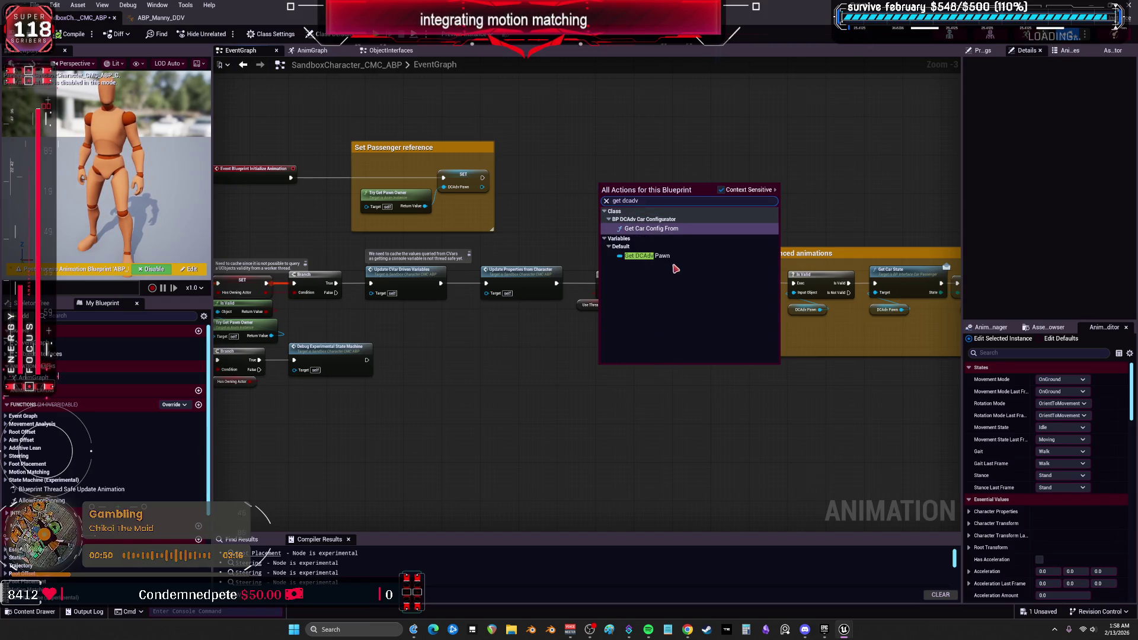
click(670, 255)
mouse_move(606, 189)
mouse_down()
mouse_move(616, 272)
mouse_move(605, 292)
mouse_up()
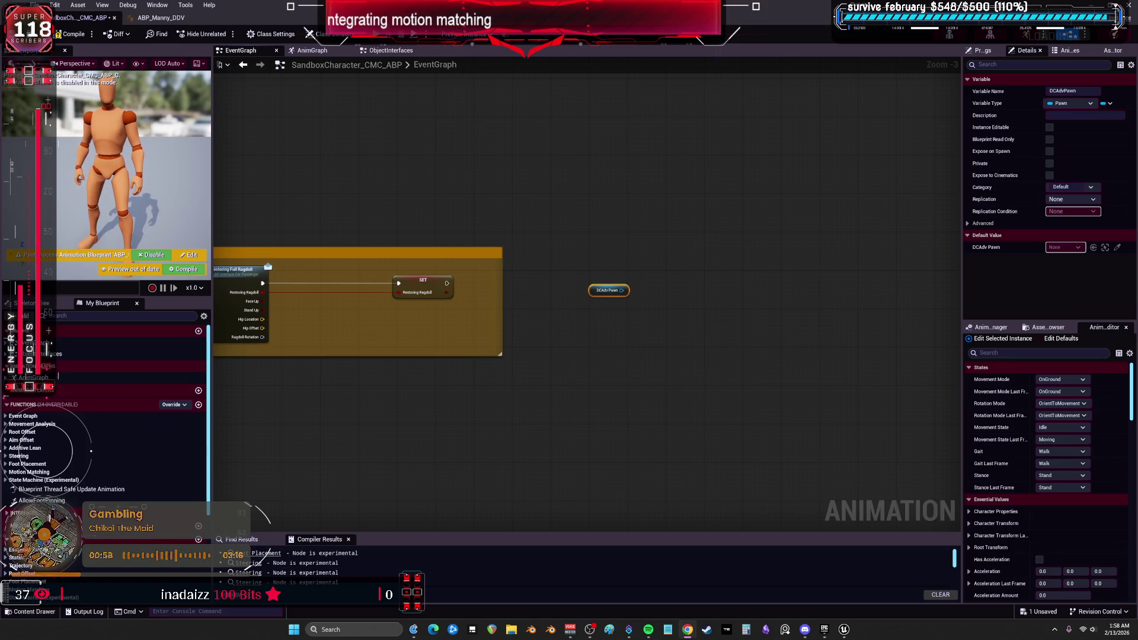
Select the SET node in Set Passenger reference, widen the Details panel, and restore the editor window
scroll(453, 231, down, 2)
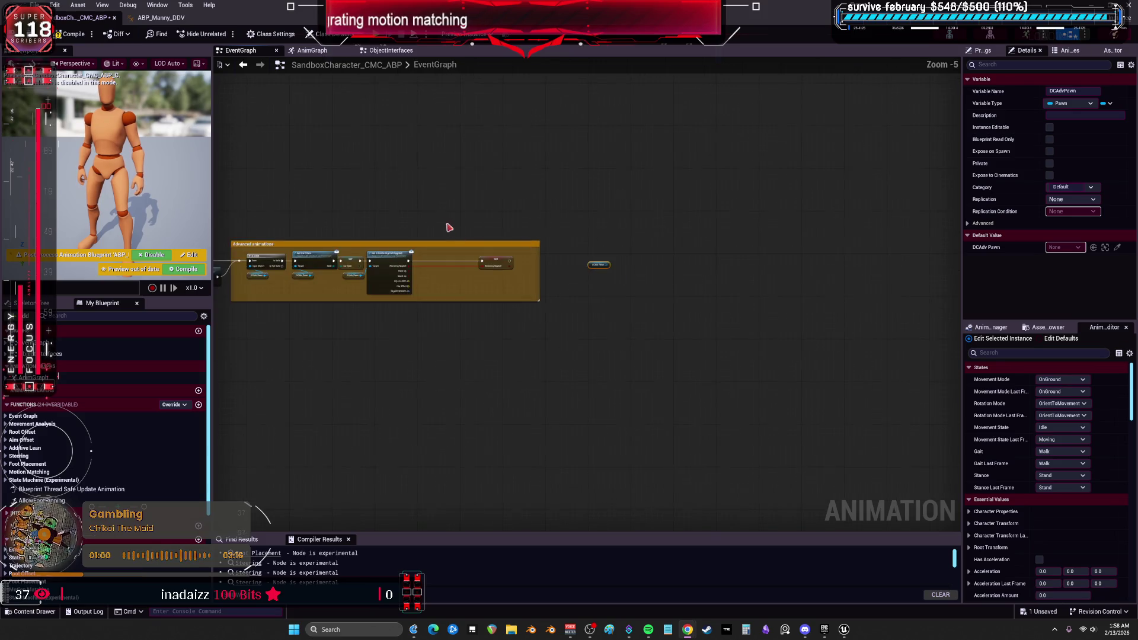
scroll(360, 184, up, 1)
scroll(416, 214, up, 4)
click(525, 282)
mouse_move(963, 145)
mouse_down()
mouse_move(673, 166)
mouse_move(774, 172)
mouse_up()
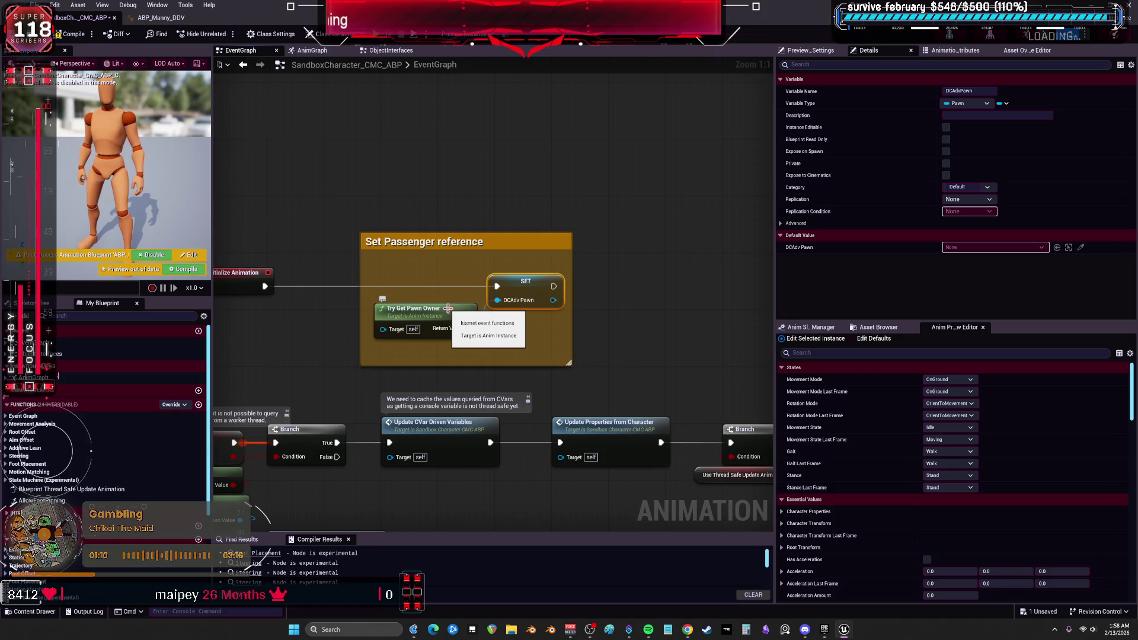
key(super+Down)
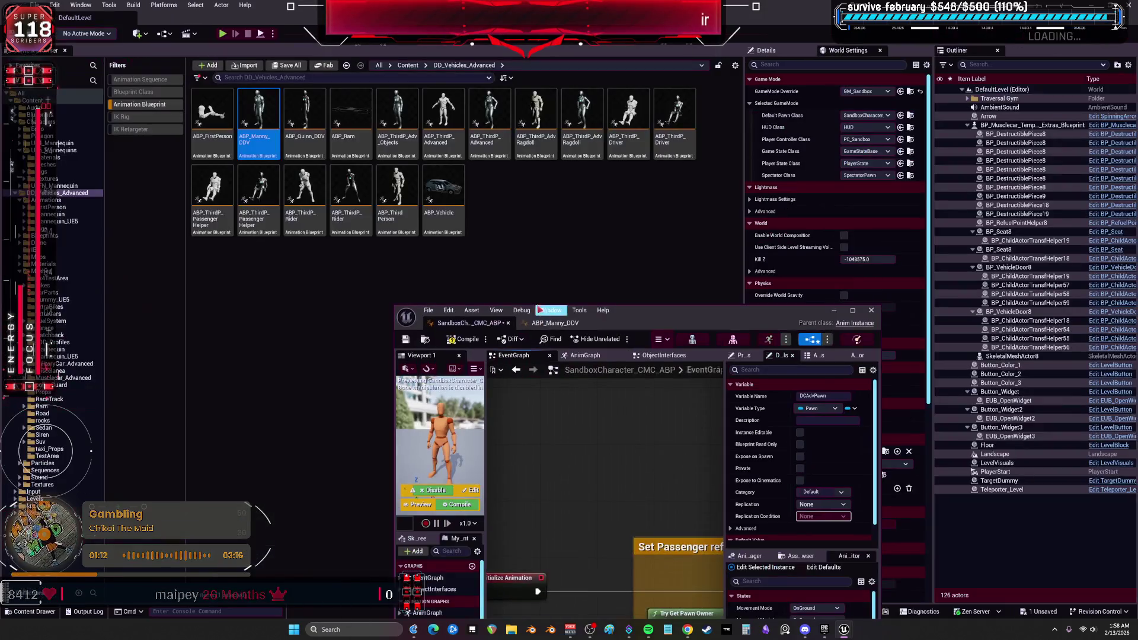
Open Content/Blueprints using the Blueprint Class filter, then clear the filter
click(139, 105)
click(133, 92)
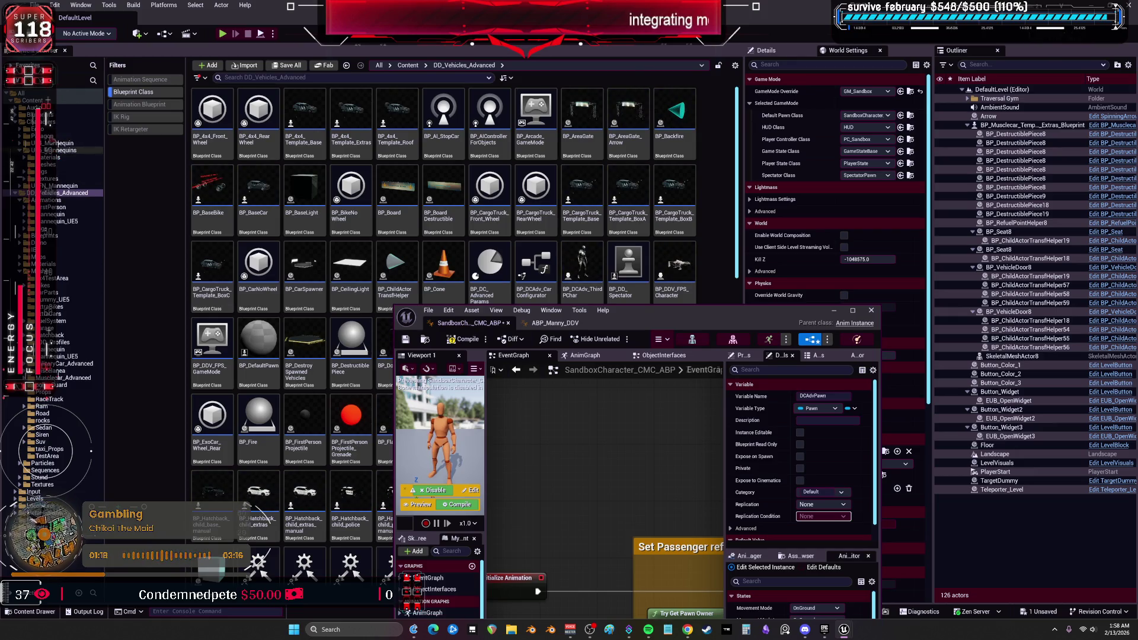
click(33, 114)
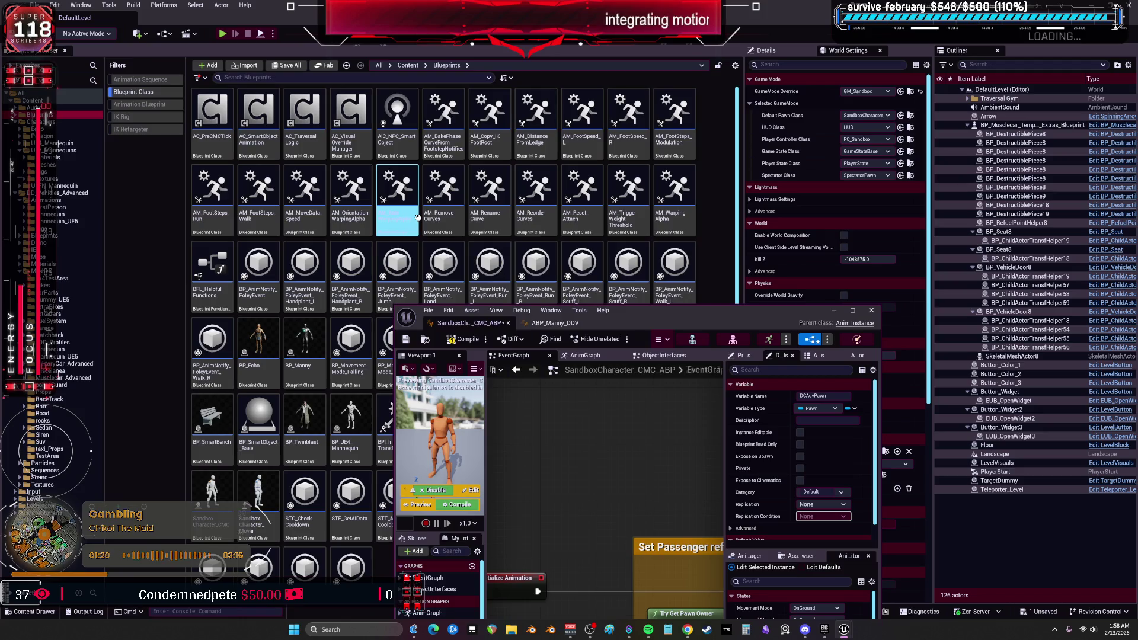
click(142, 91)
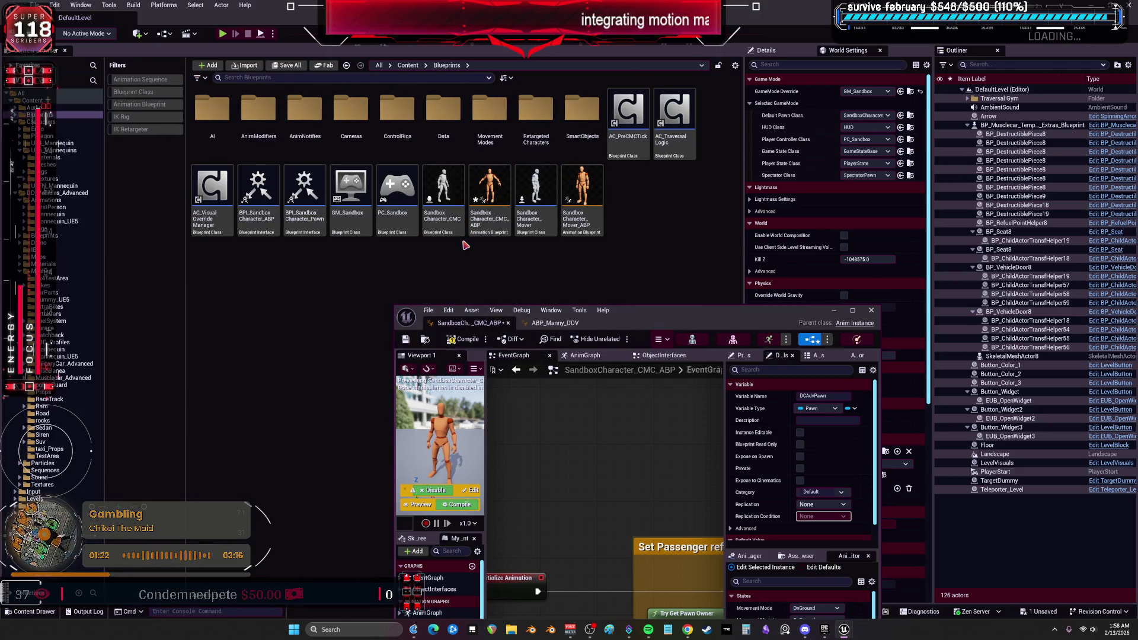
Select Sandbox Character_CMC, then return the animation blueprint editor to full-screen
click(443, 199)
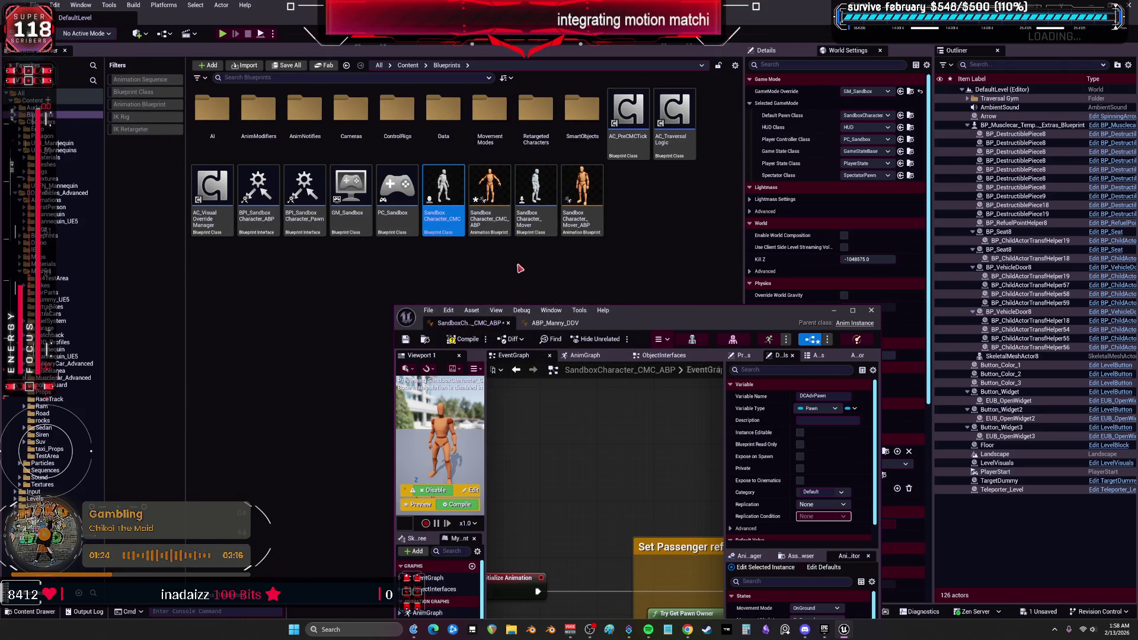
key(F2)
key(Escape)
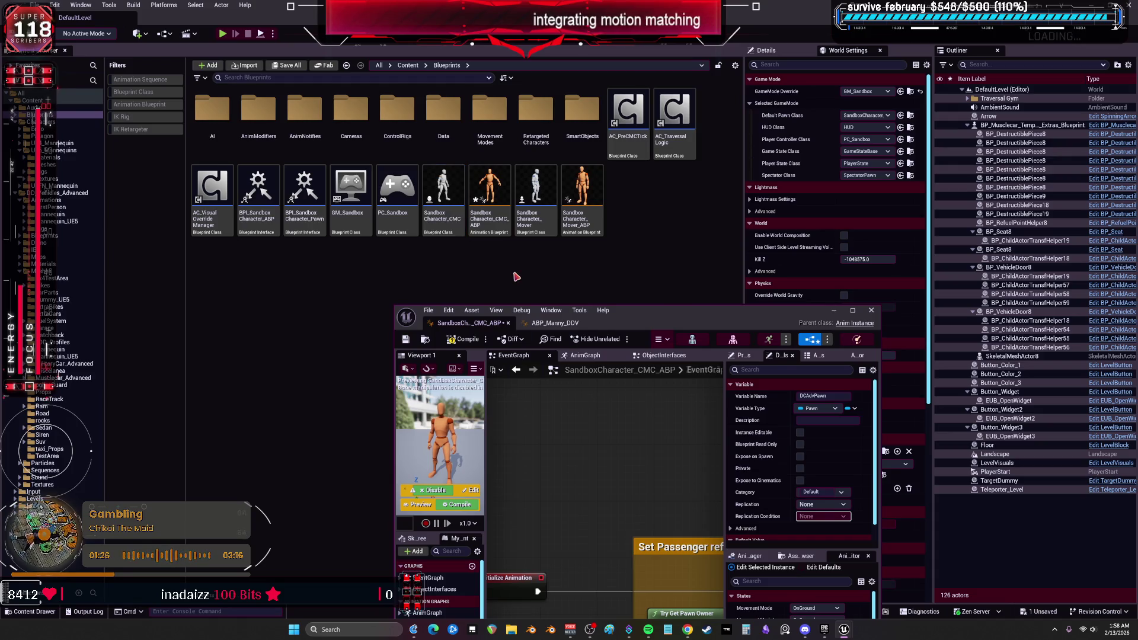
double_click(578, 311)
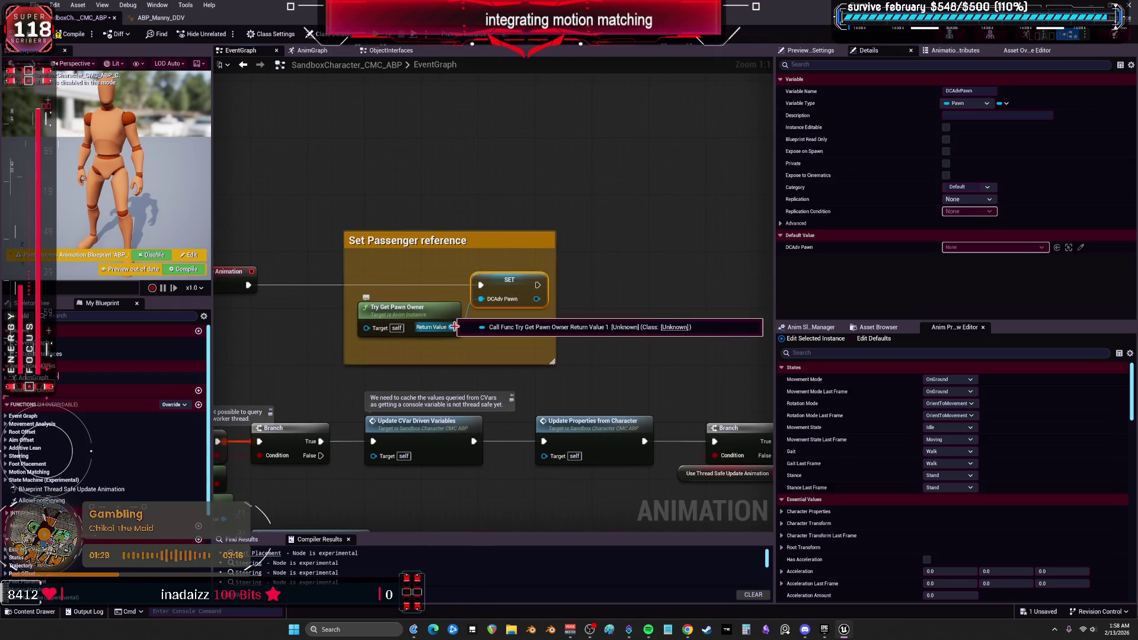
click(978, 103)
click(985, 103)
click(1006, 104)
click(678, 246)
scroll(663, 246, down, 1)
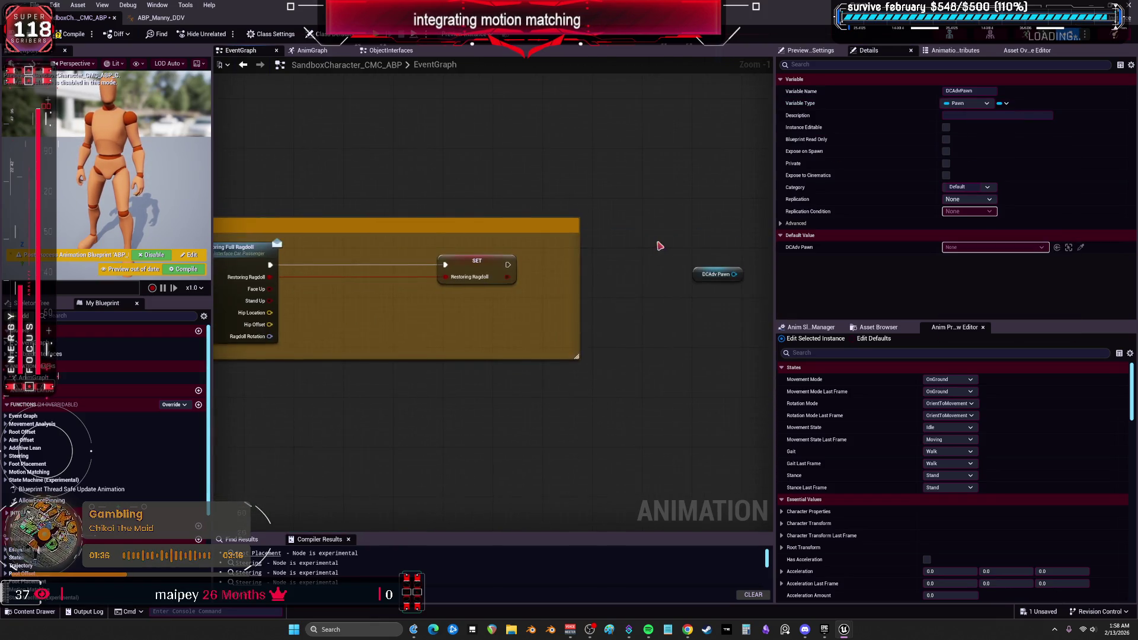
drag(663, 246, 420, 237)
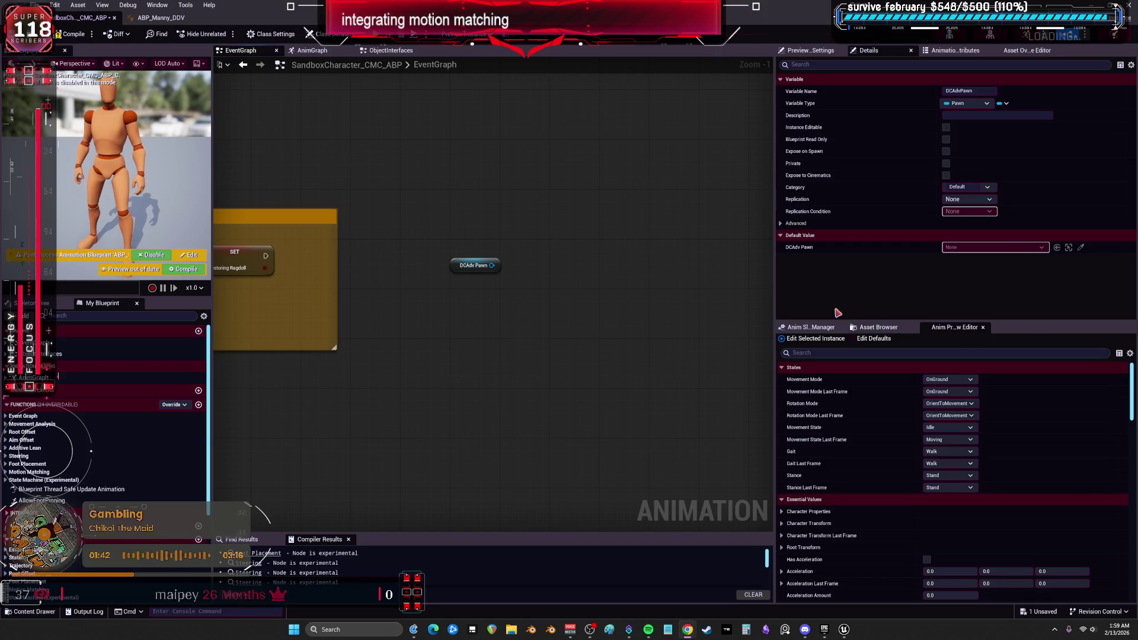
drag(492, 265, 562, 257)
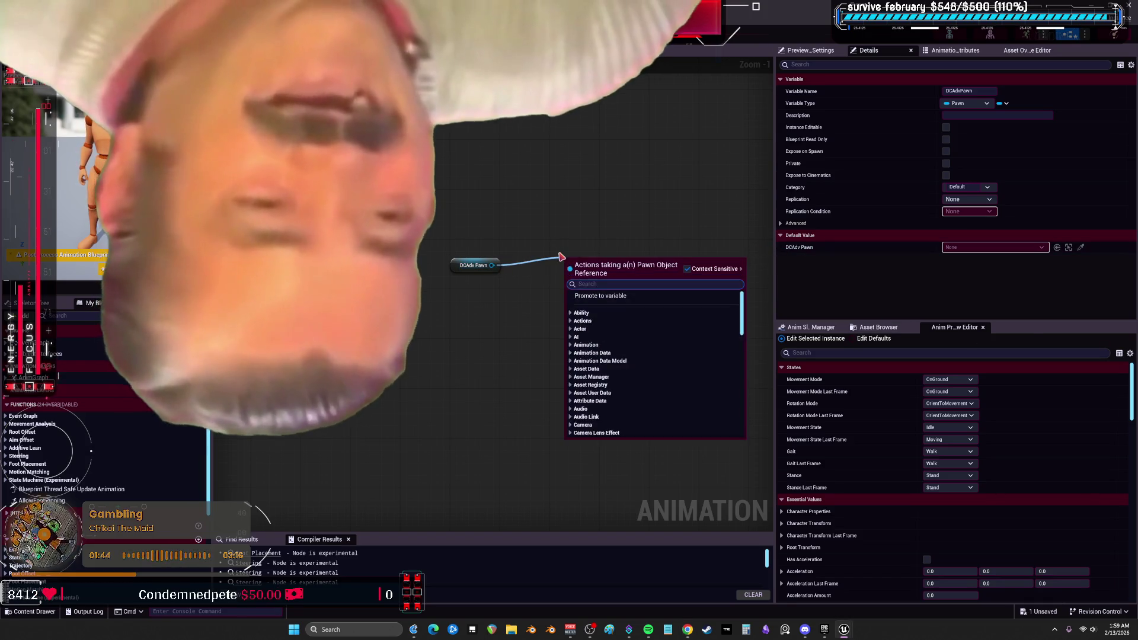
text(char)
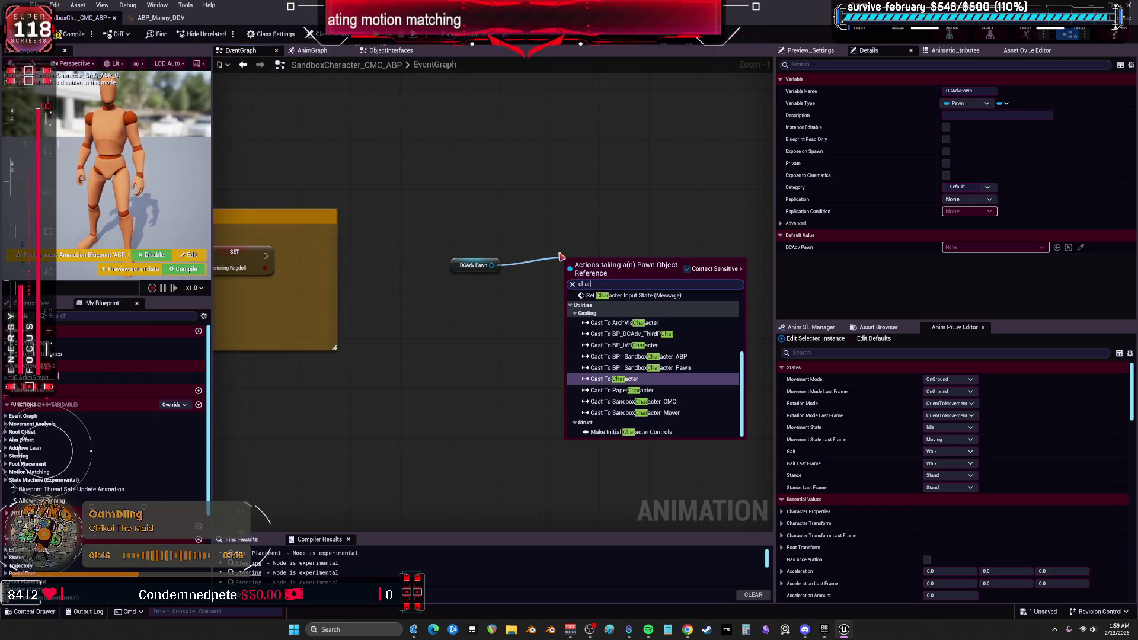
text(acter input)
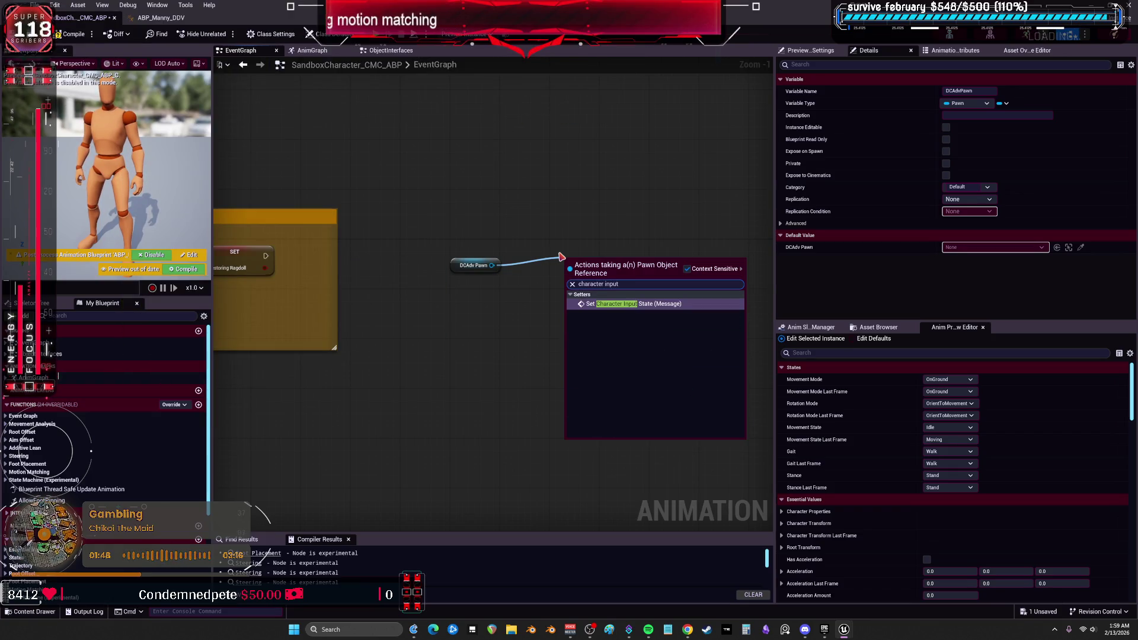
key(Return)
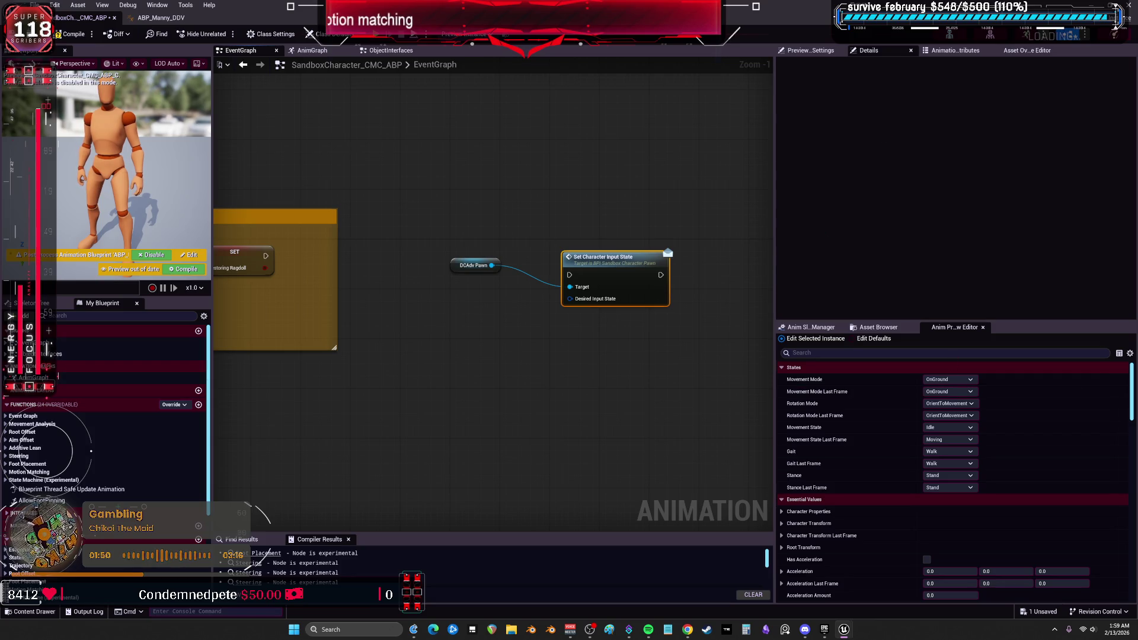
drag(665, 201, 559, 332)
key(Delete)
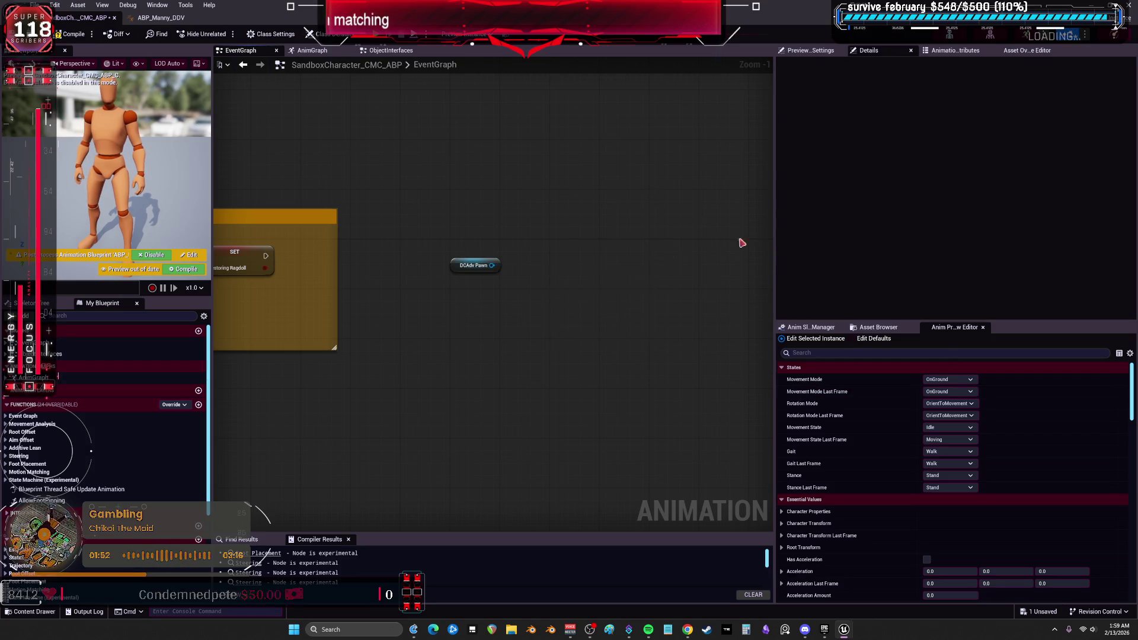
key(alt+Tab)
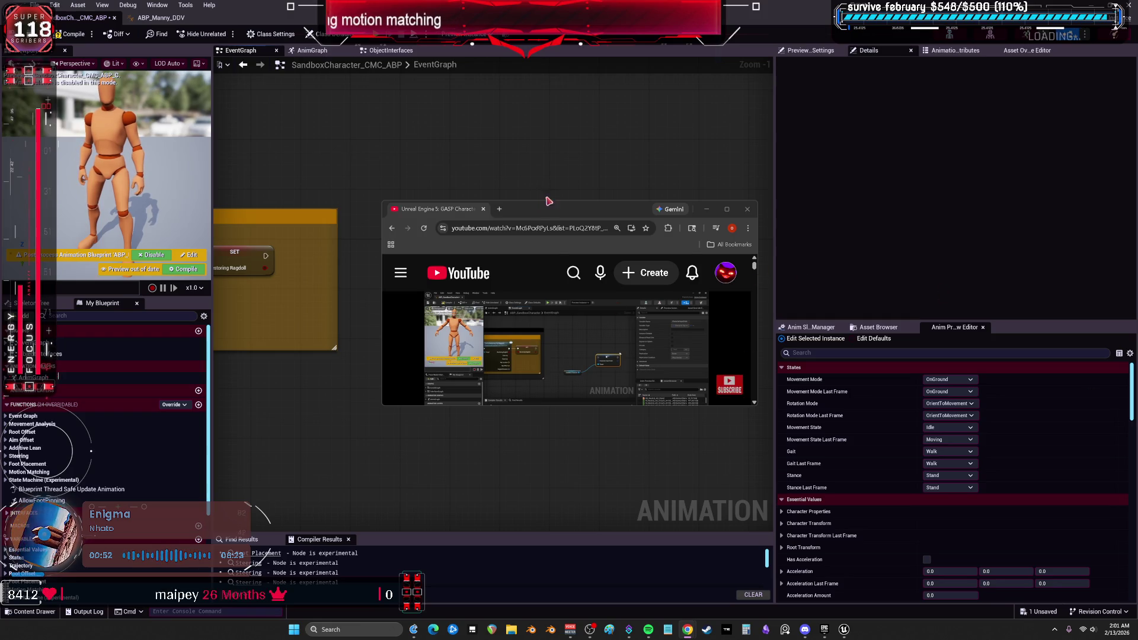
click(546, 452)
scroll(500, 264, up, 2)
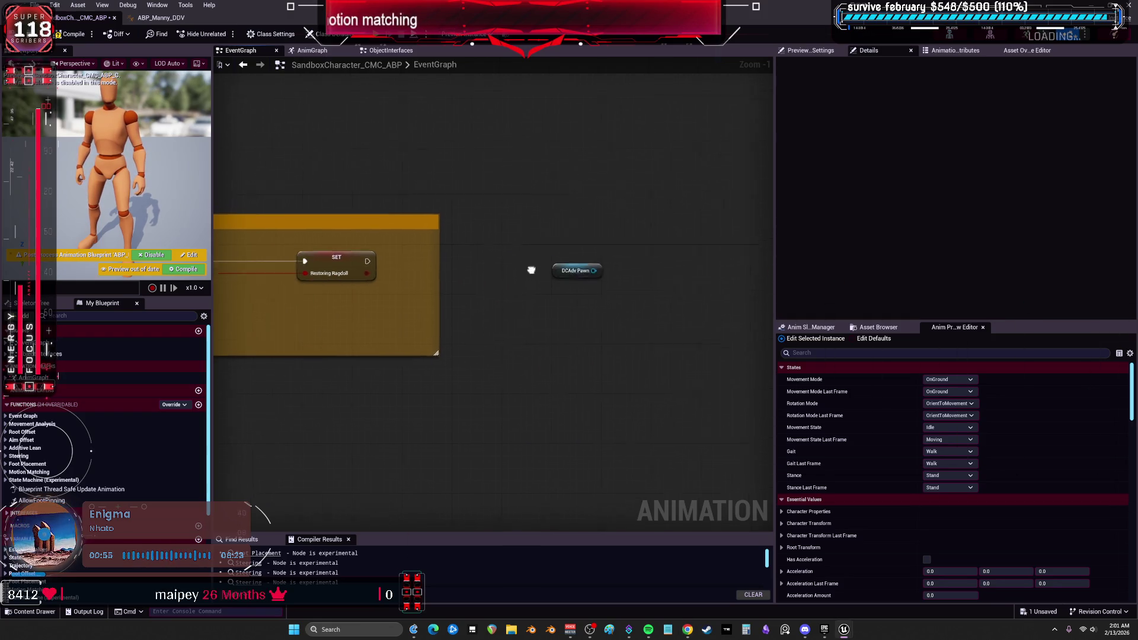
Add a Set Character Input State node from DCAdv Pawn, then select the DCAdv Pawn getter
mouse_move(534, 287)
mouse_down()
mouse_move(448, 344)
mouse_move(516, 336)
mouse_up()
text(set chara)
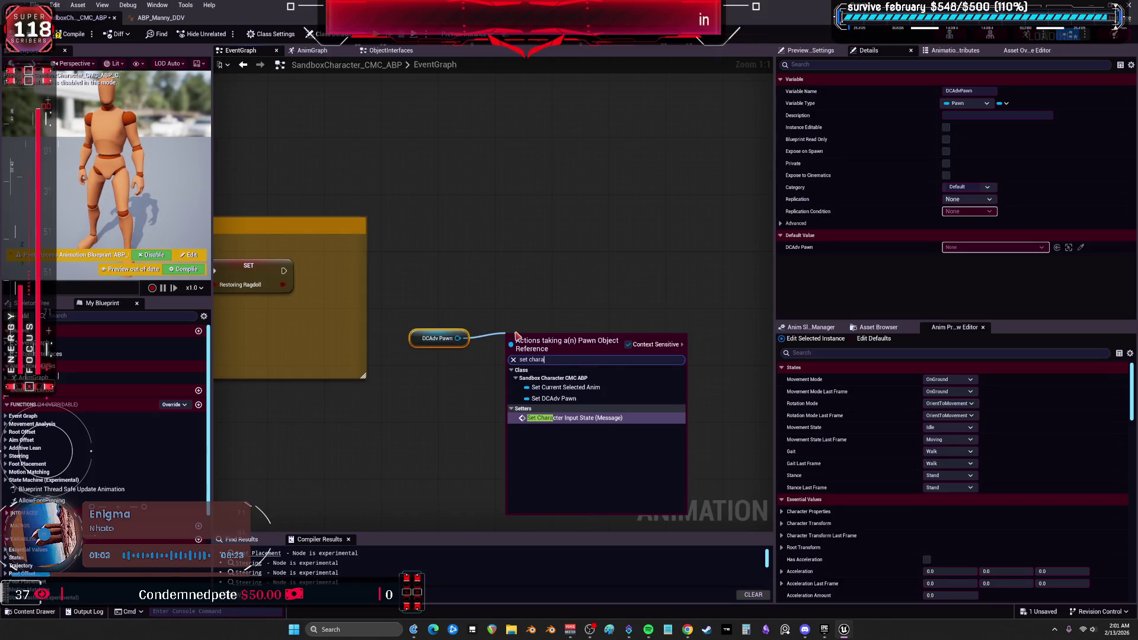
text(cter input state)
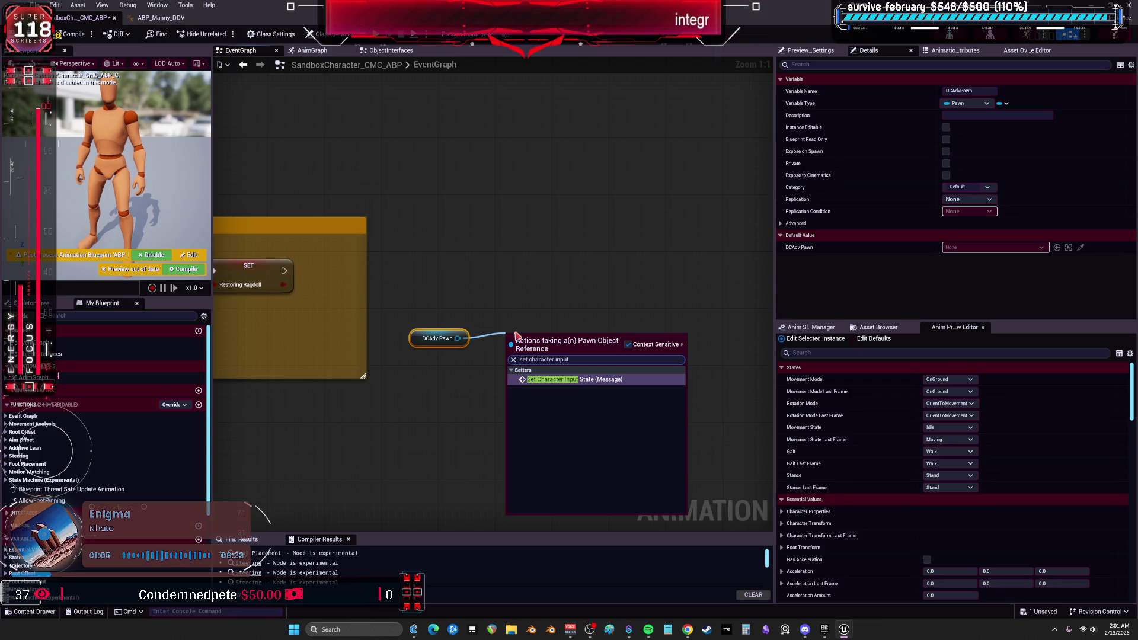
click(629, 344)
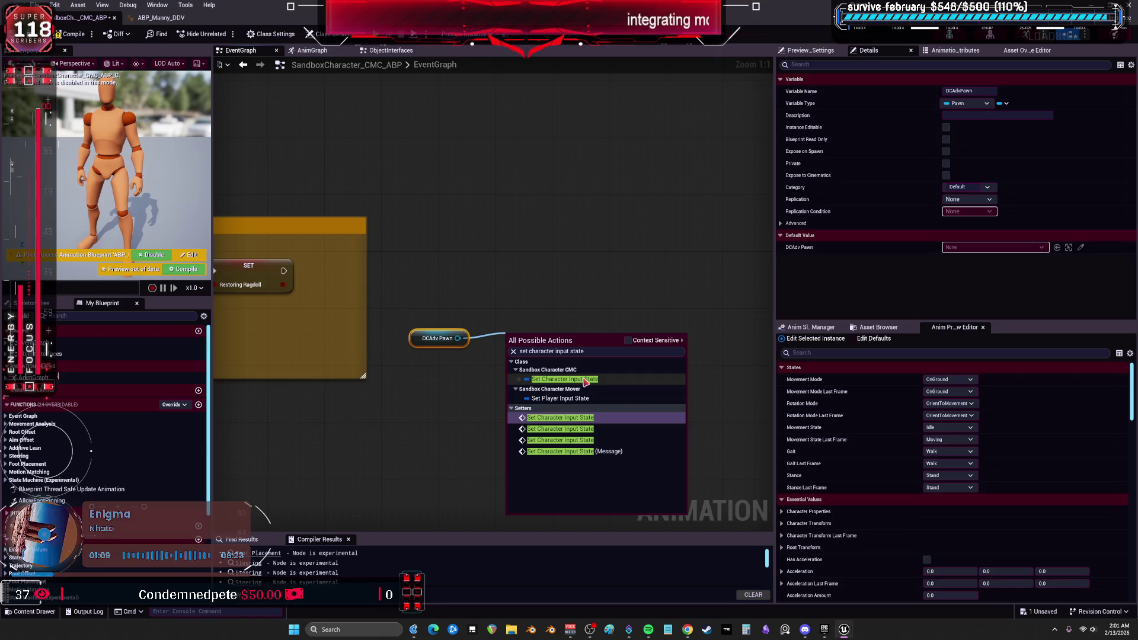
click(565, 379)
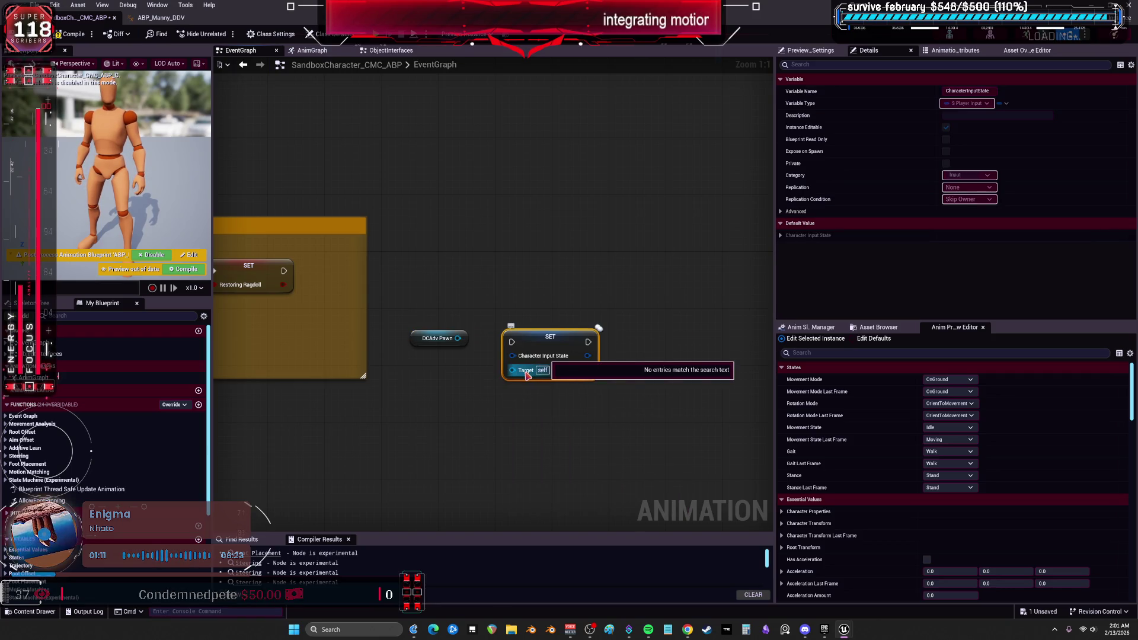
click(437, 339)
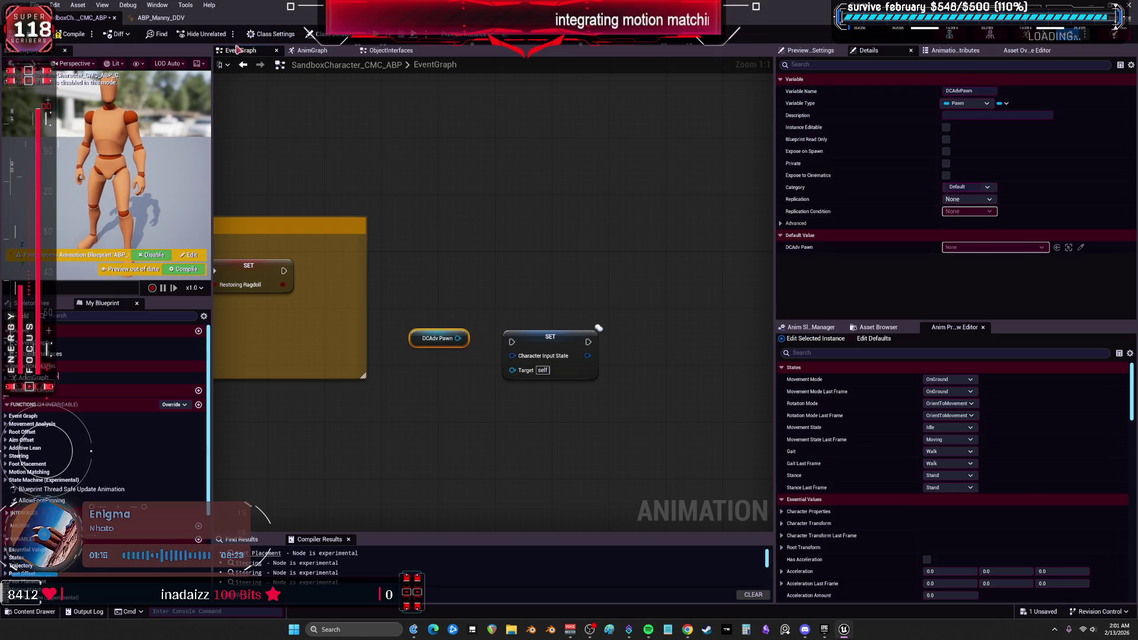
Start retyping DCAdvPawn to a Sandbox Character CMC object reference, then cancel the confirmation
click(1004, 107)
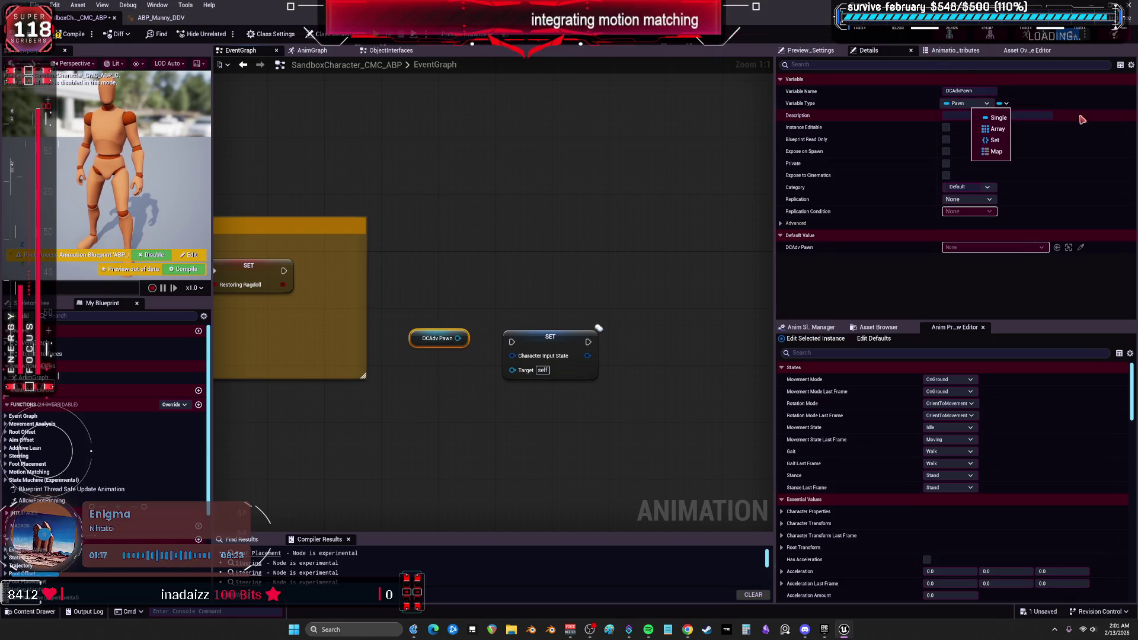
click(966, 103)
text(SandboxCharacter_CMC)
click(1002, 137)
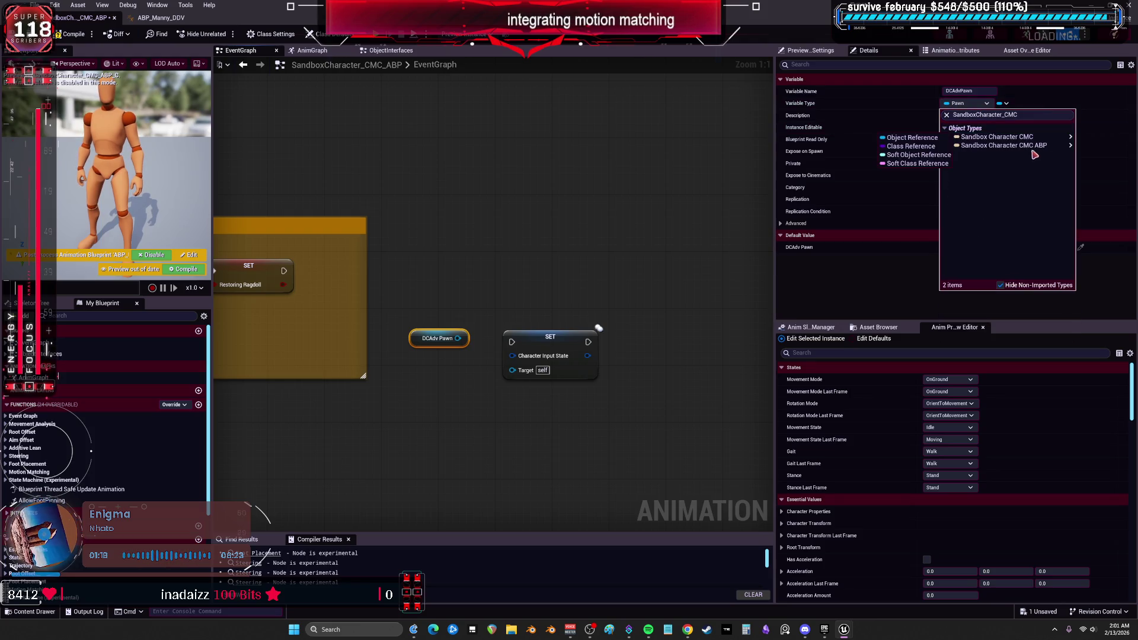
click(925, 139)
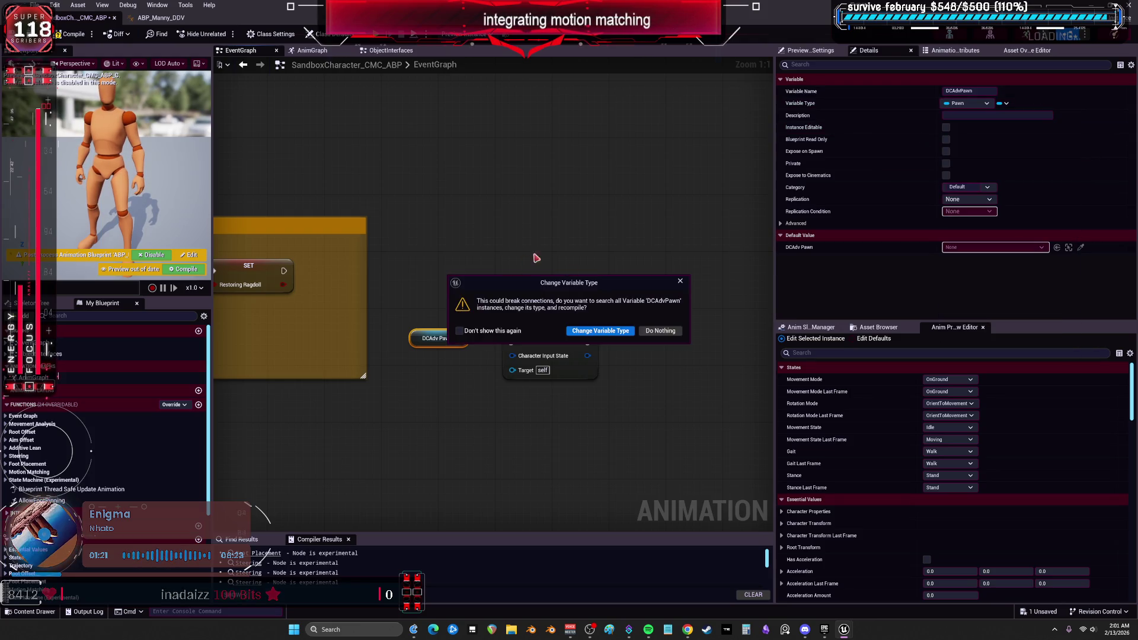
key(Escape)
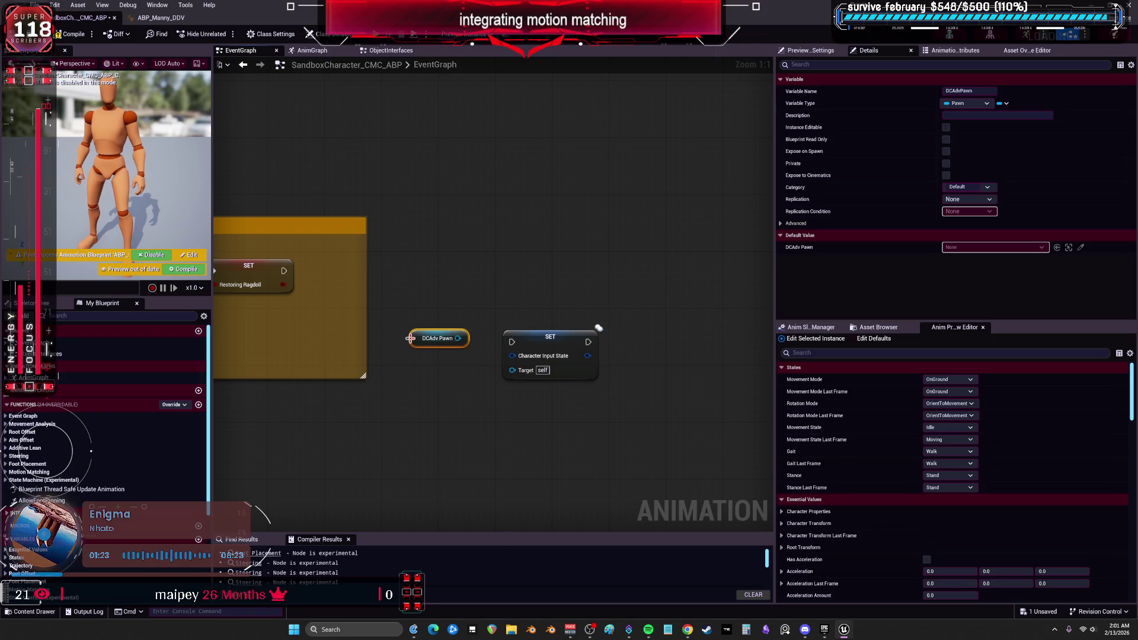
Find References to DCAdvPawn and step through each reference, ending at the SET node
right_click(418, 338)
mouse_move(470, 423)
click(532, 425)
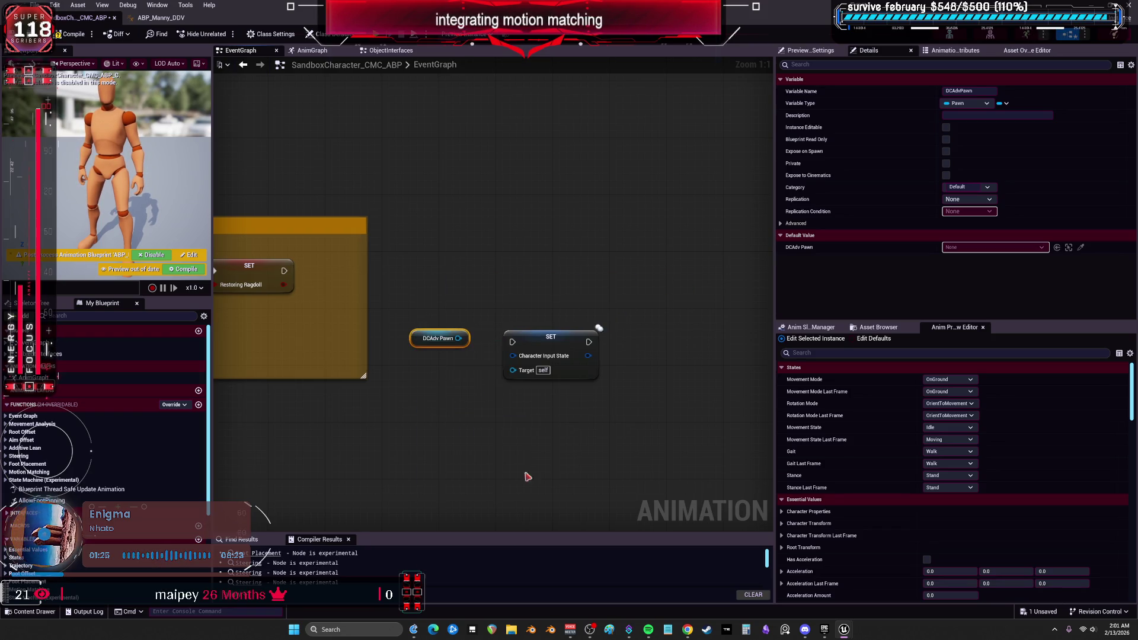
drag(363, 536, 364, 401)
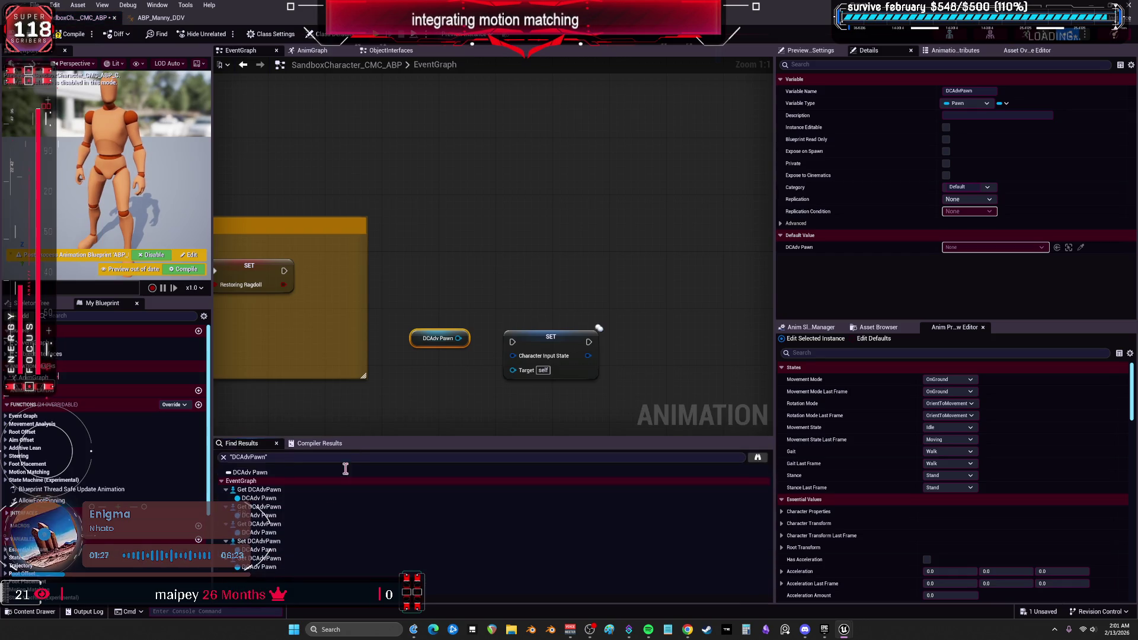
click(270, 499)
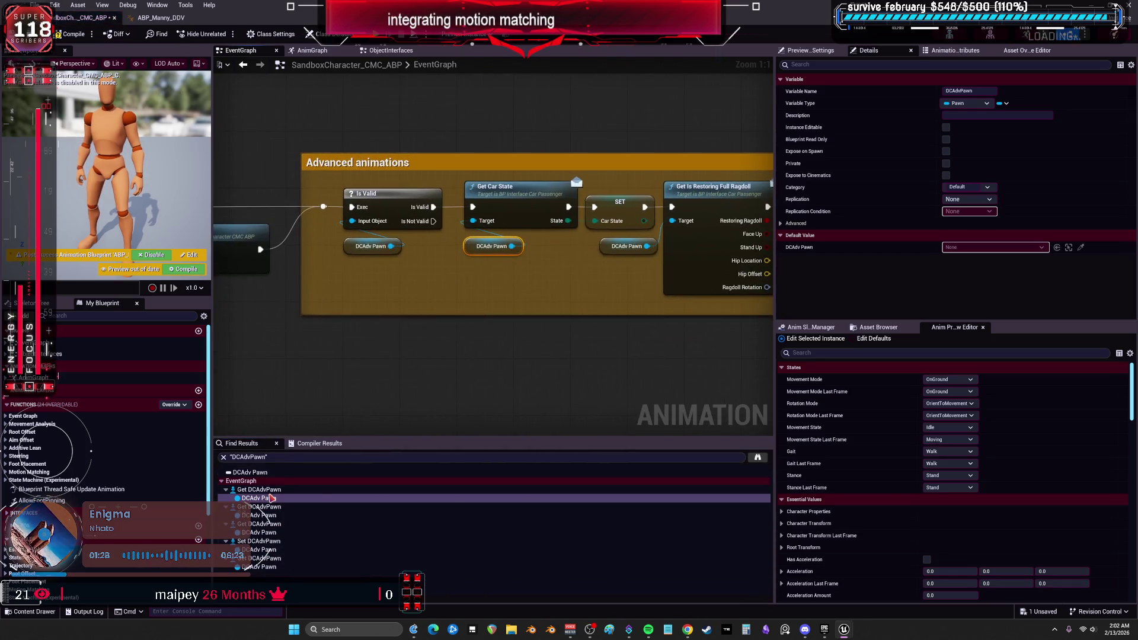
click(269, 516)
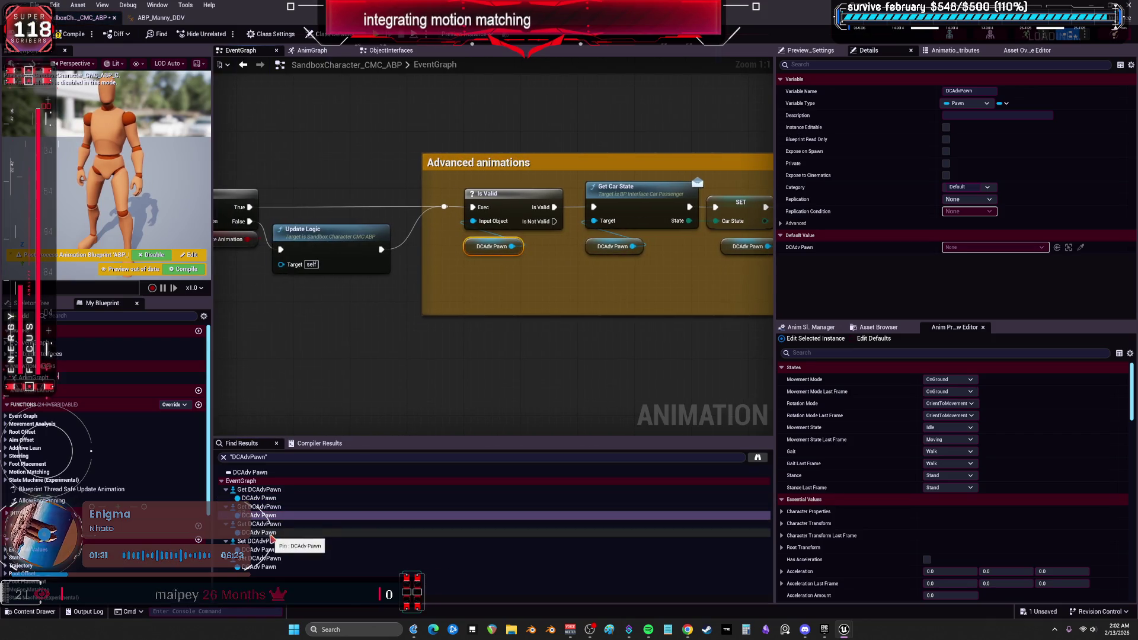
click(270, 533)
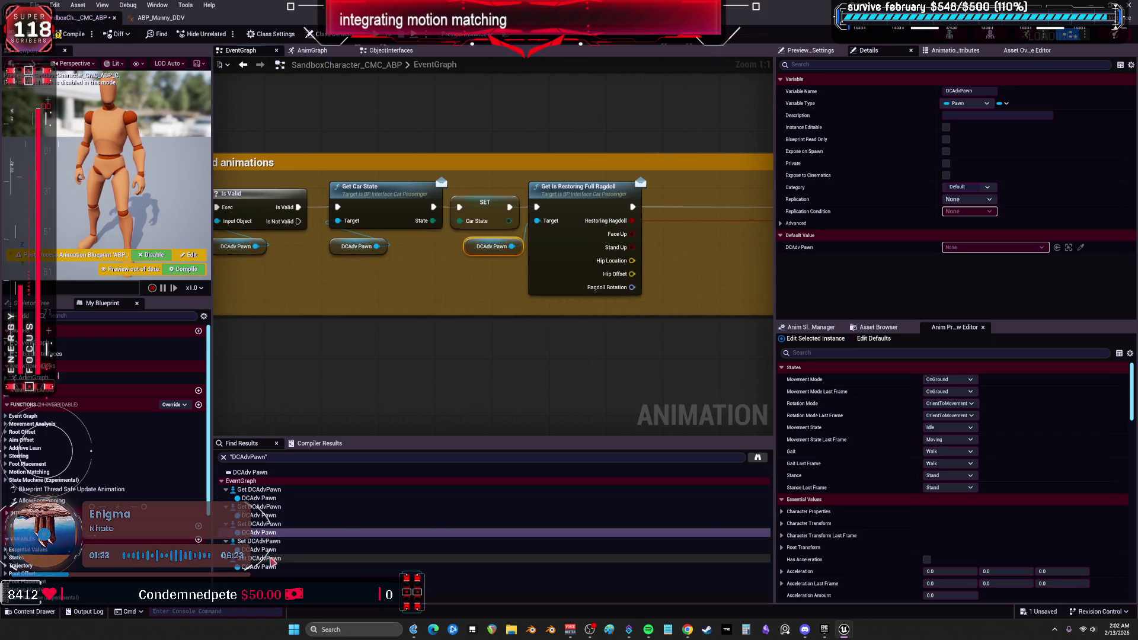
click(268, 568)
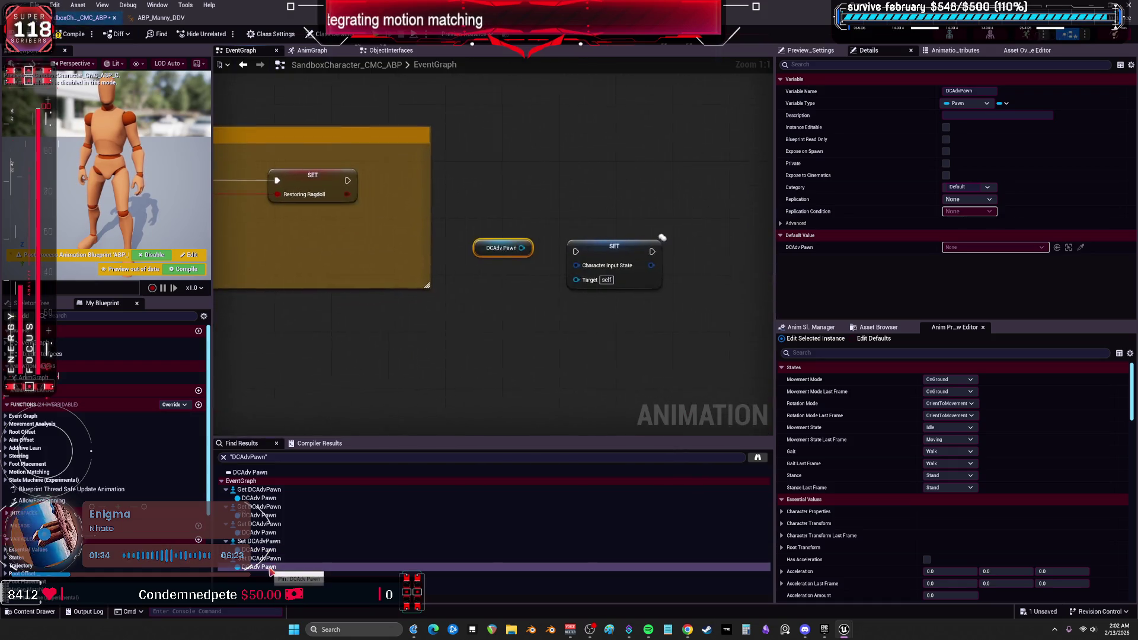
Change DCAdvPawn to a Sandbox Character CMC Object Reference, confirm the change, and compile
click(984, 103)
text(SandboxCharacter_CMC)
click(1015, 144)
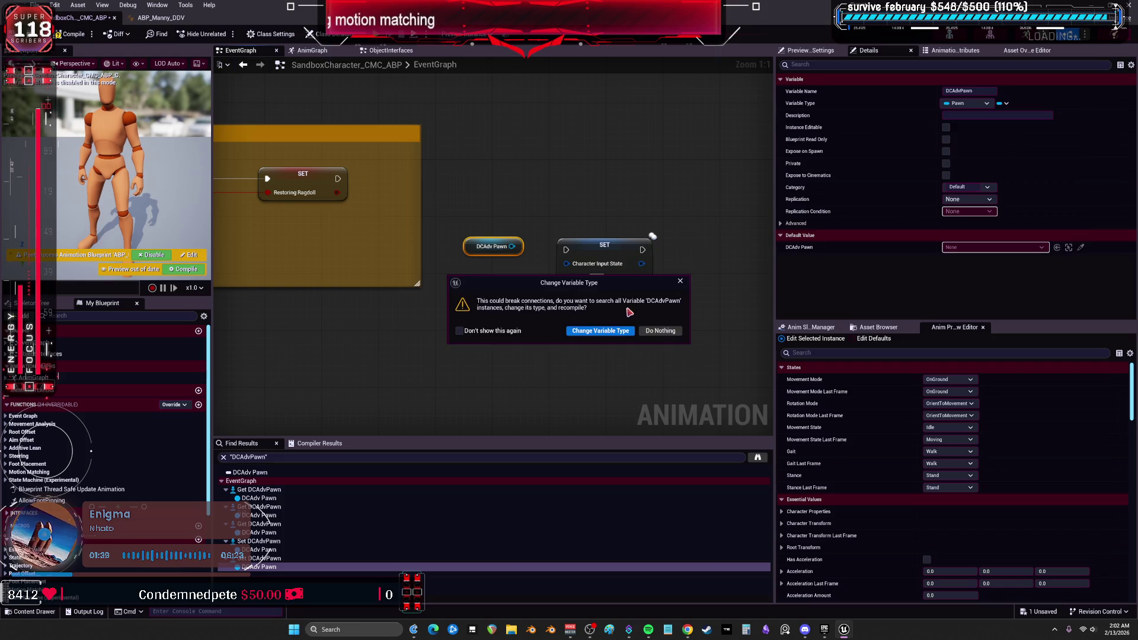
click(680, 281)
click(966, 103)
mouse_move(987, 144)
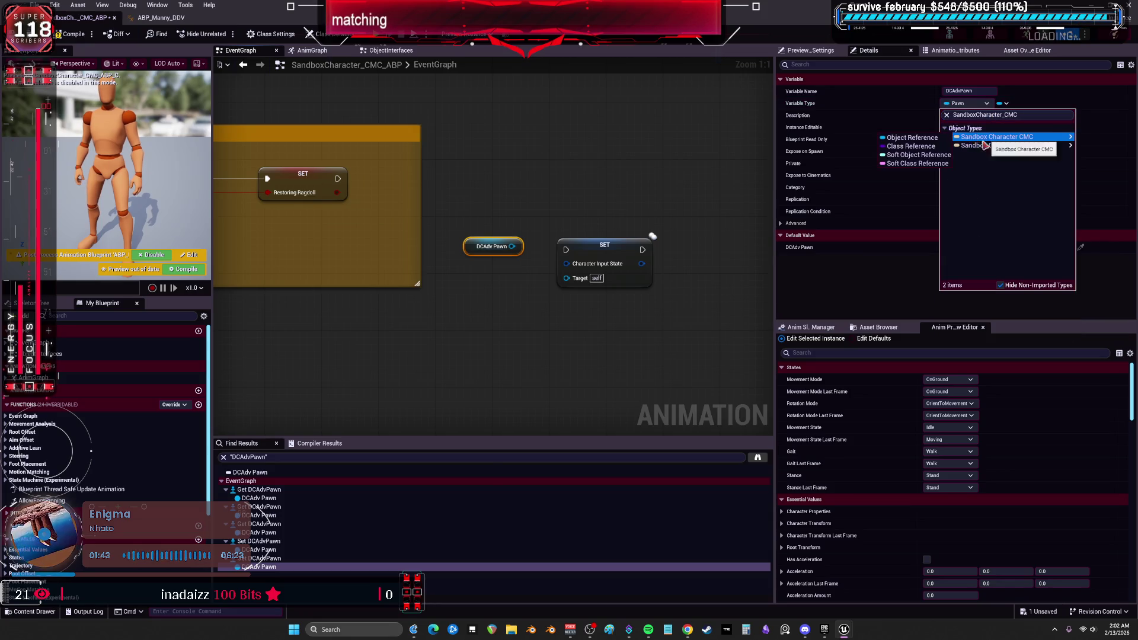
click(913, 137)
click(625, 335)
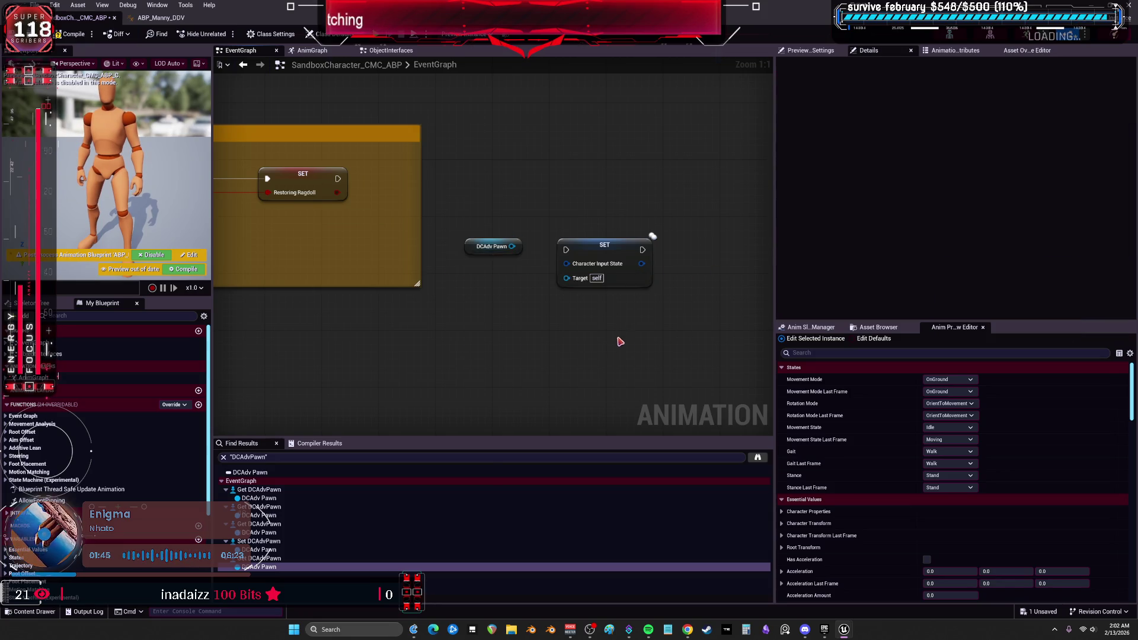
click(67, 34)
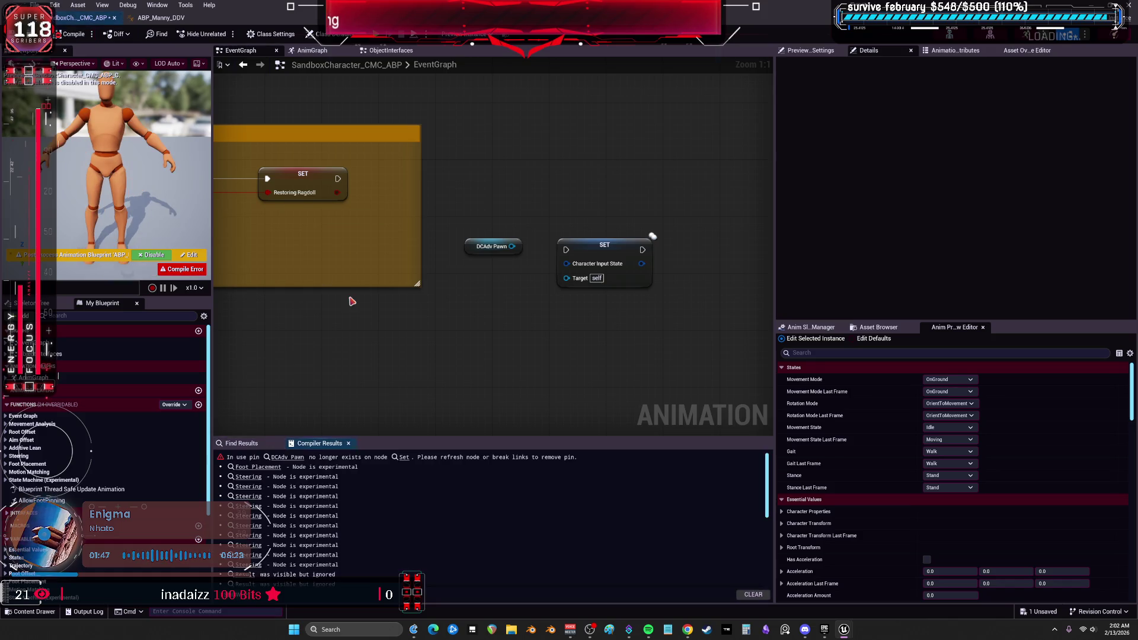
Refresh the SET DCAdv Pawn node to drop its broken pin
scroll(286, 302, down, 2)
mouse_move(419, 288)
mouse_down()
mouse_move(631, 288)
mouse_move(539, 323)
mouse_up()
scroll(535, 187, up, 2)
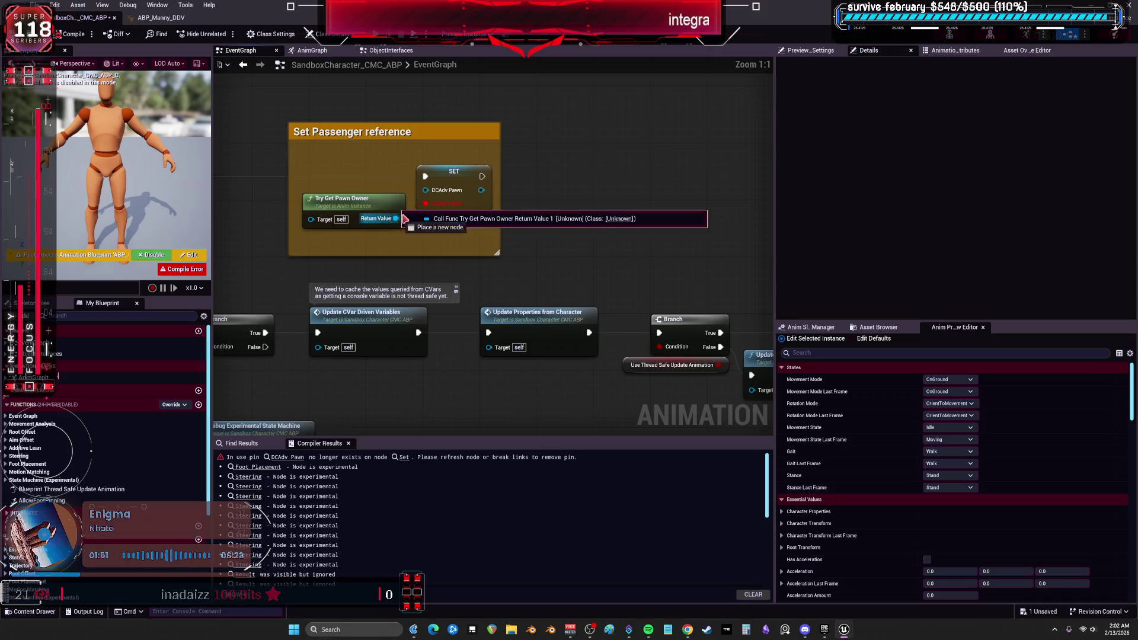
right_click(430, 198)
click(444, 179)
right_click(420, 208)
scroll(515, 279, down, 1)
key(Escape)
alt+click(426, 203)
Wire Try Get Pawn Owner's Return Value into DCAdv Pawn and nudge the node left
mouse_move(396, 218)
mouse_down()
mouse_move(419, 215)
mouse_move(427, 197)
mouse_up()
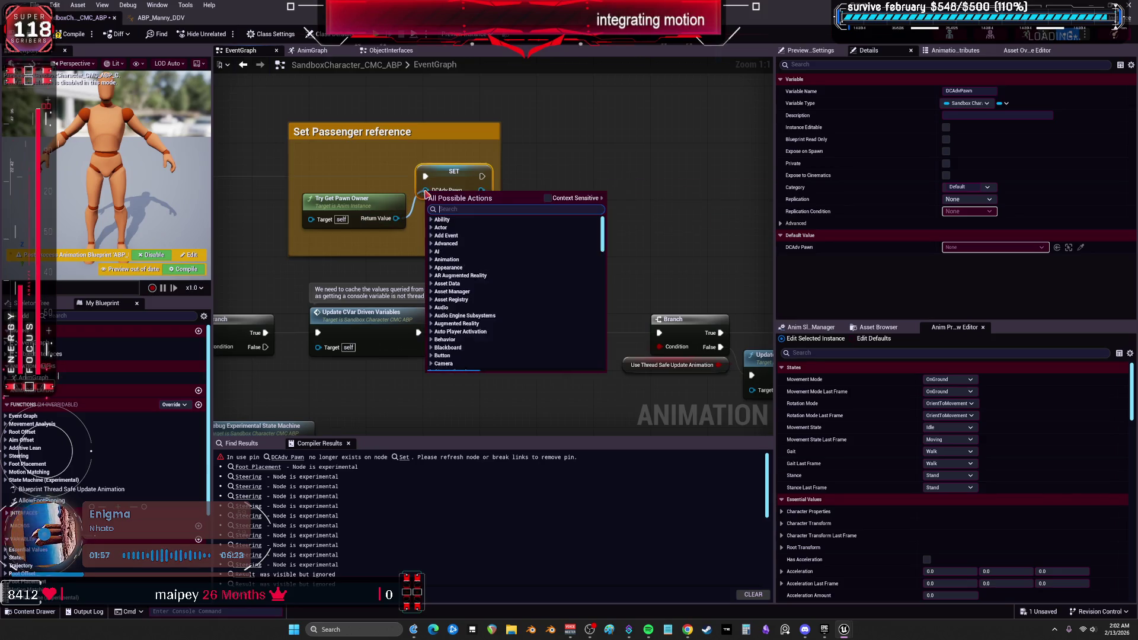
click(511, 178)
drag(356, 199, 327, 199)
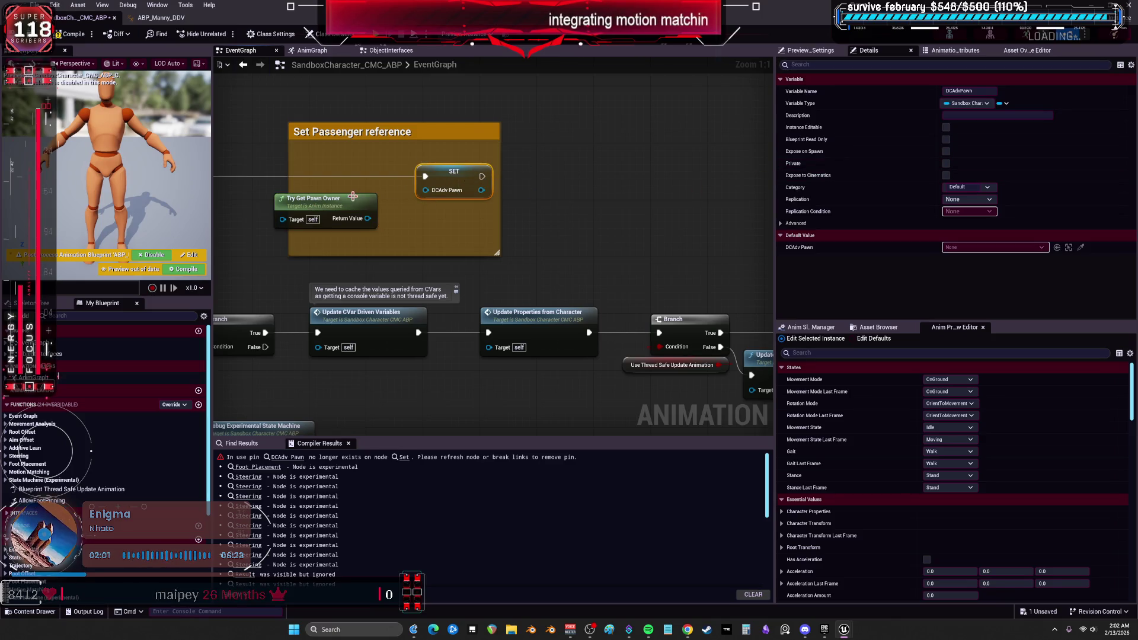
drag(441, 180, 478, 240)
Search the node list for 'get owner' with context-sensitive filtering, then trim the search
right_click(436, 134)
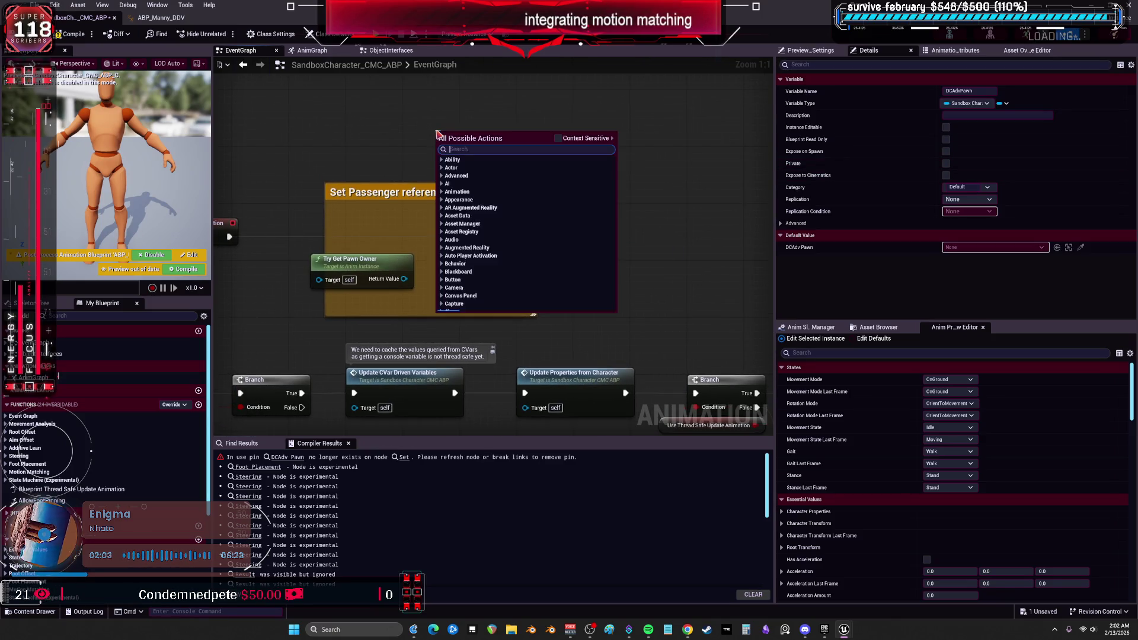
text(get owner)
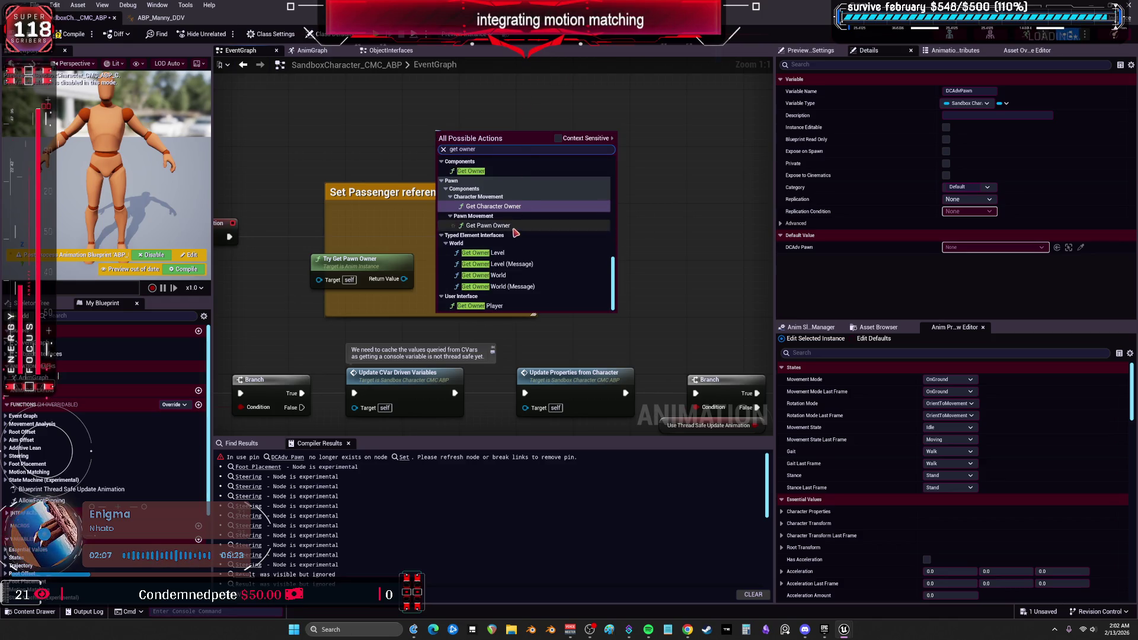
scroll(526, 255, up, 2)
scroll(528, 256, up, 5)
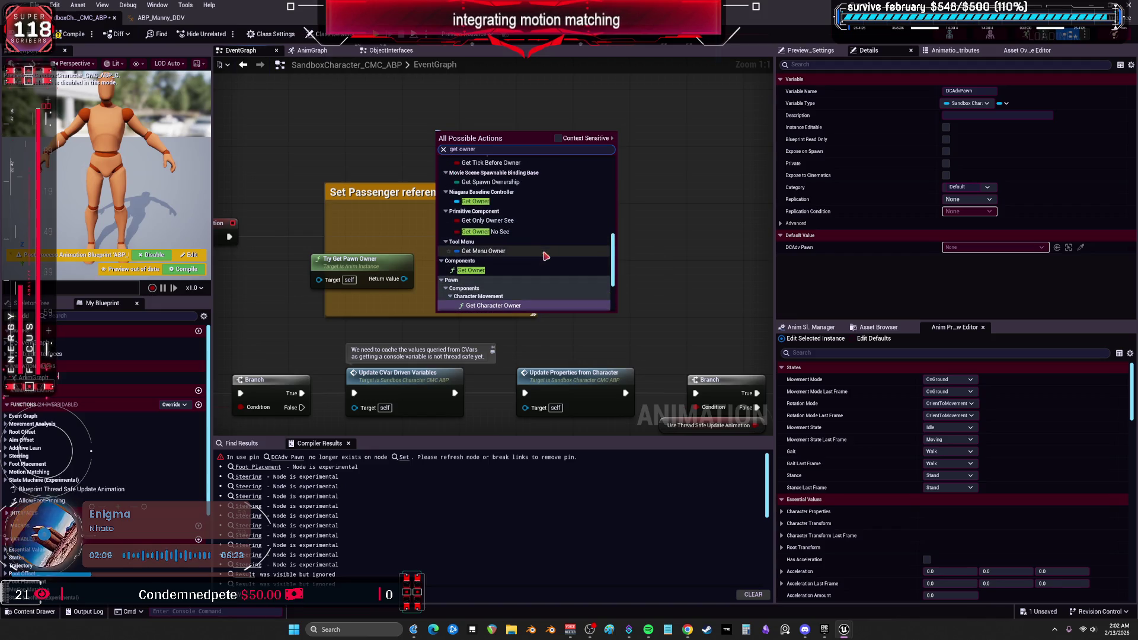
click(558, 139)
double_click(461, 159)
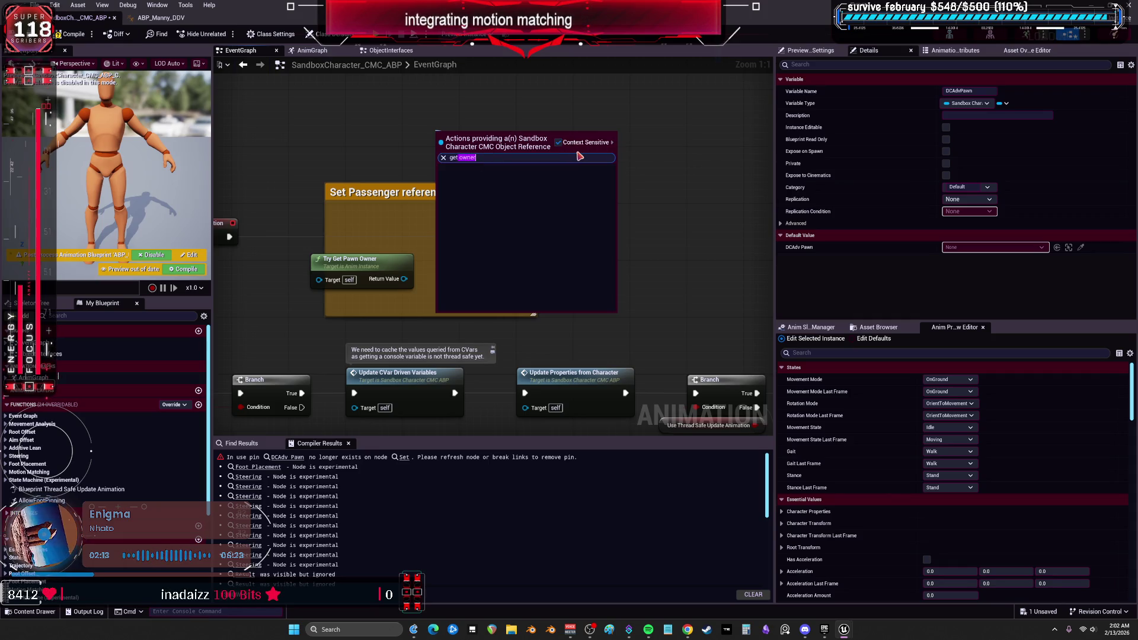
key(BackSpace)
Add a DCAdv Pawn getter wired to SET, then delete it again
scroll(582, 266, down, 5)
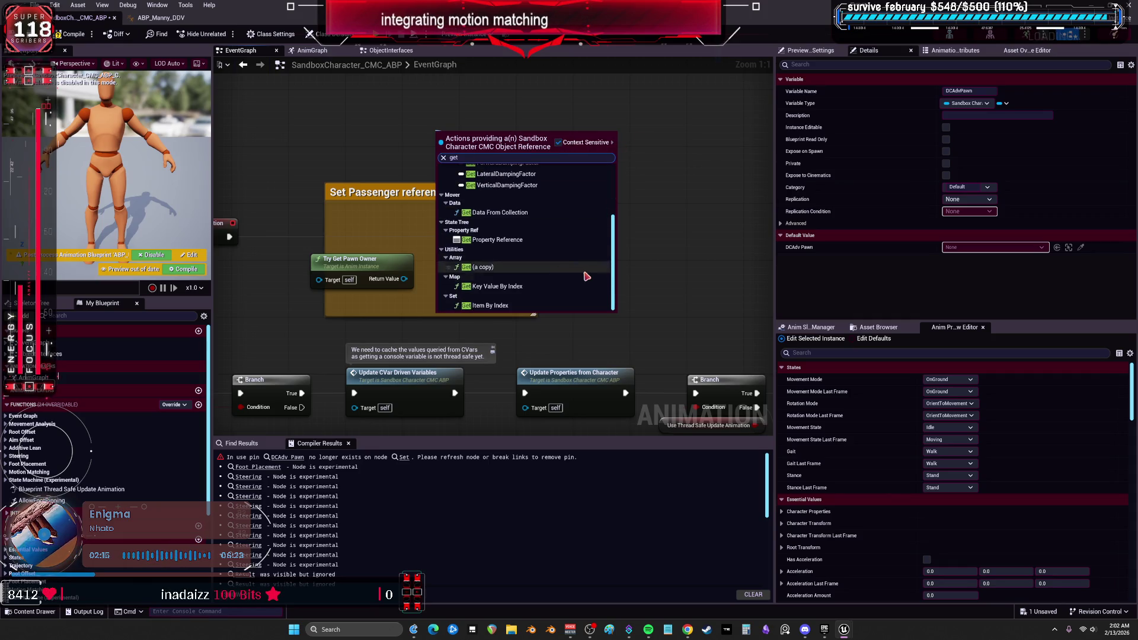
scroll(583, 267, up, 5)
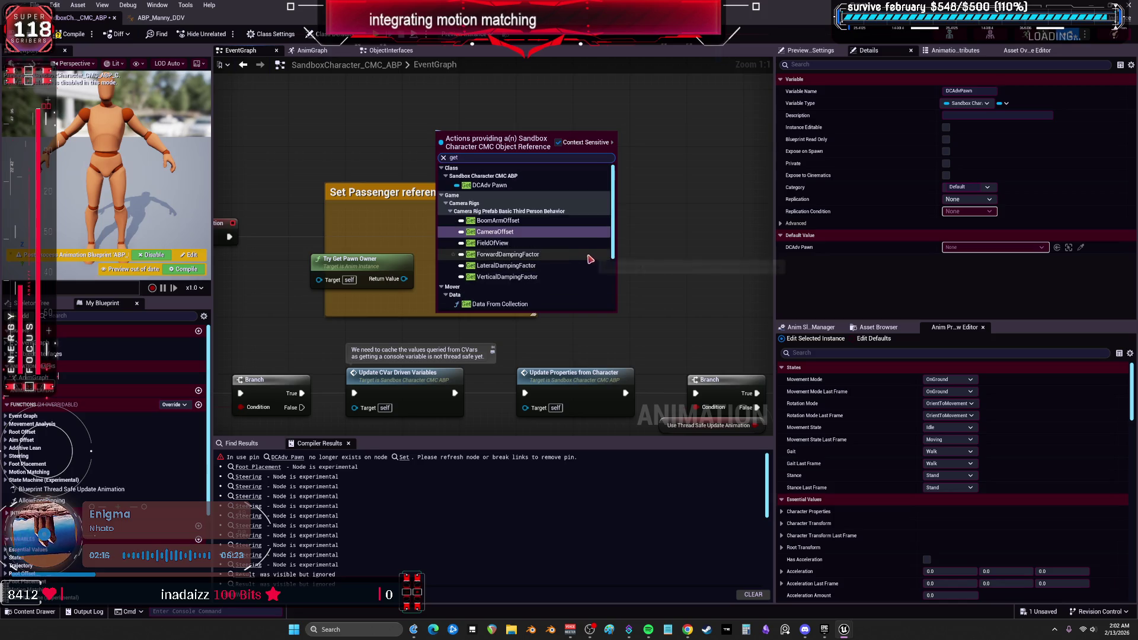
click(504, 184)
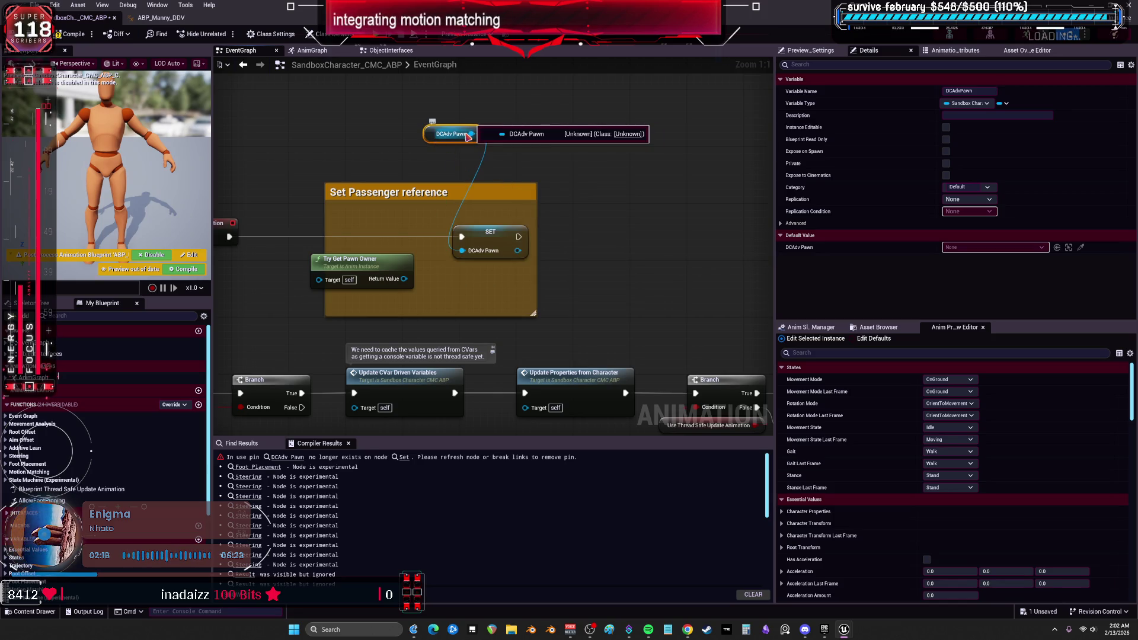
drag(431, 134, 368, 250)
key(Delete)
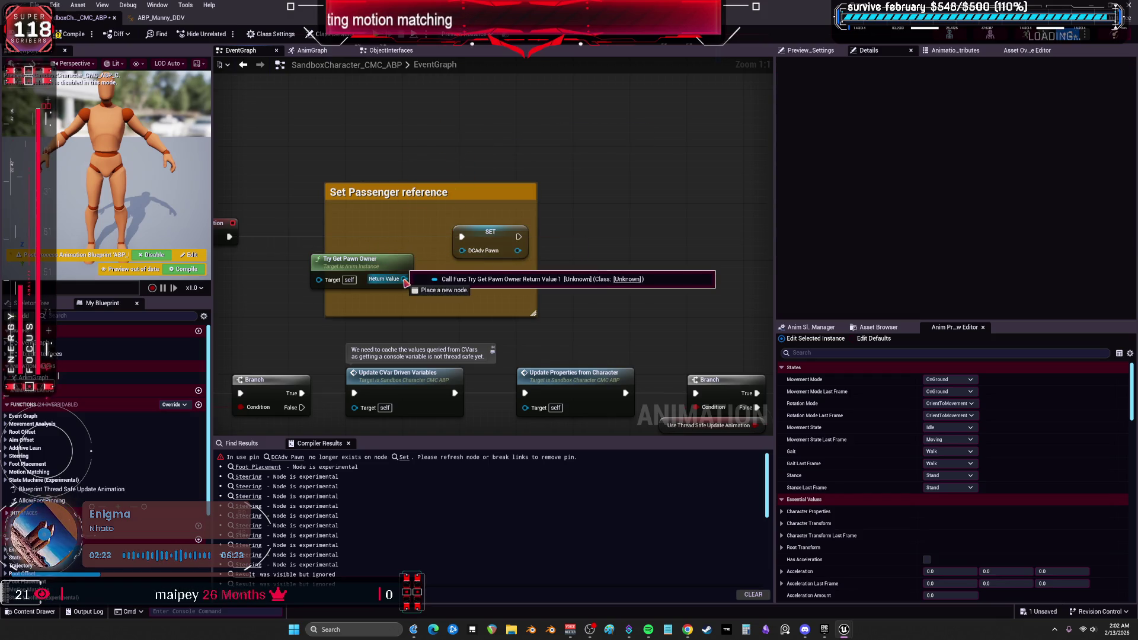
click(377, 267)
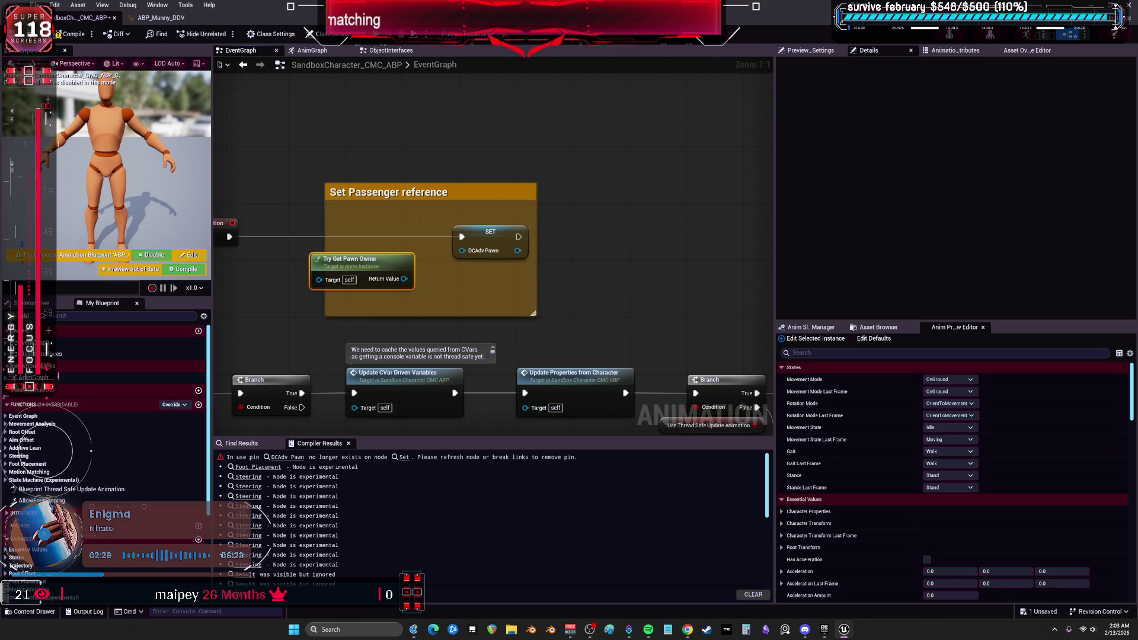
key(alt+Tab)
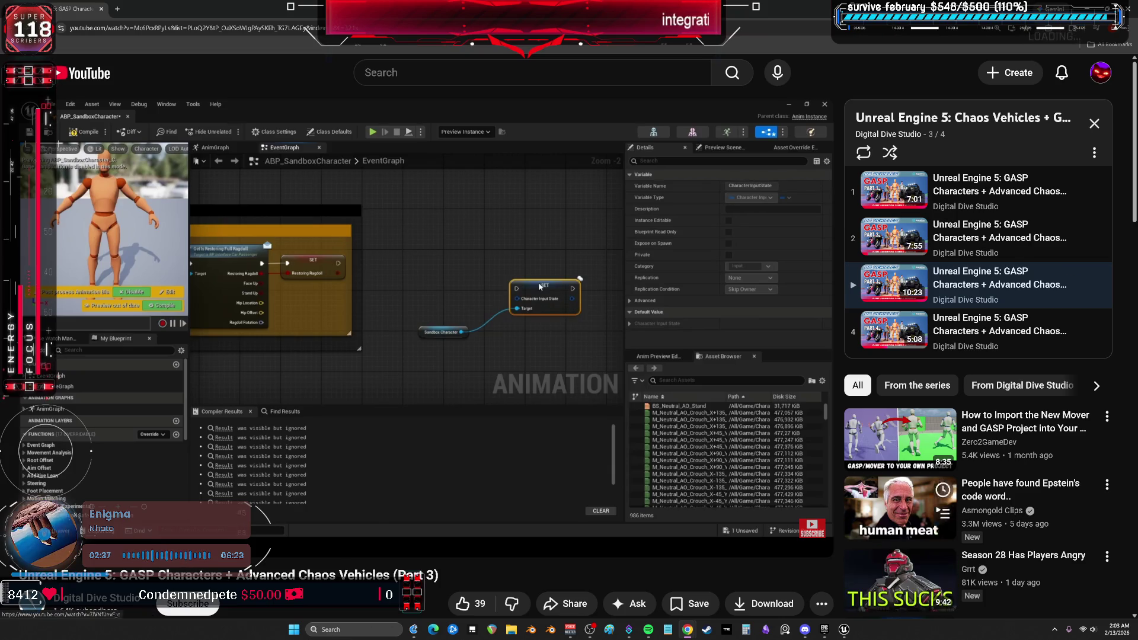
Go back to the Unreal Editor's animation blueprint EventGraph
key(alt+Tab)
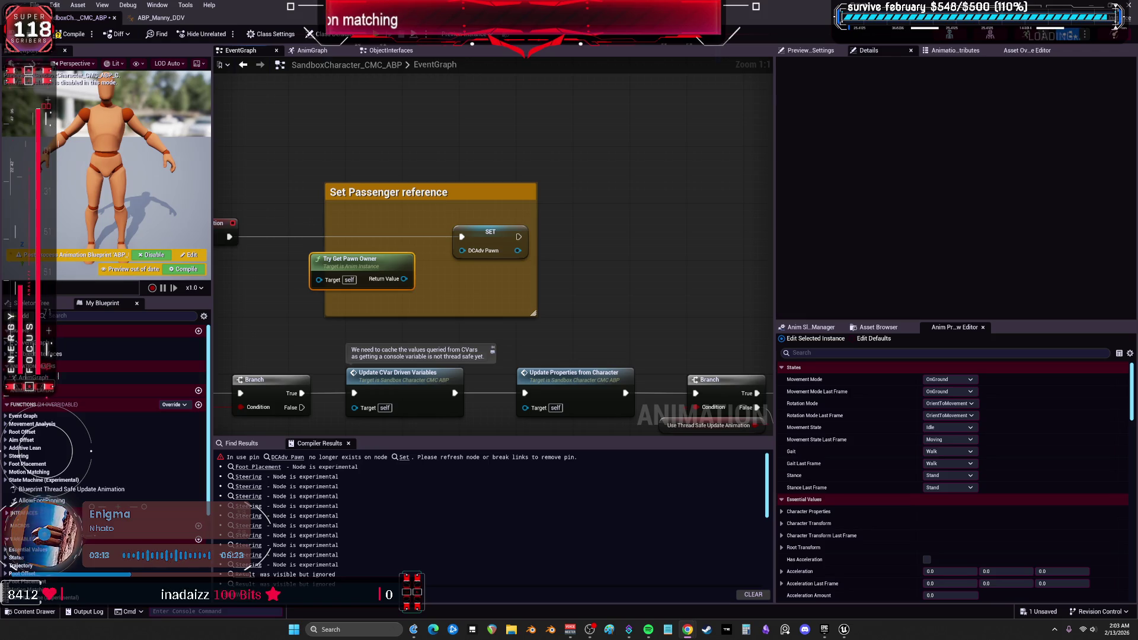
Wire Try Get Pawn Owner into DCAdv Pawn, then undo the last three edits
drag(408, 230, 532, 228)
click(659, 178)
click(660, 177)
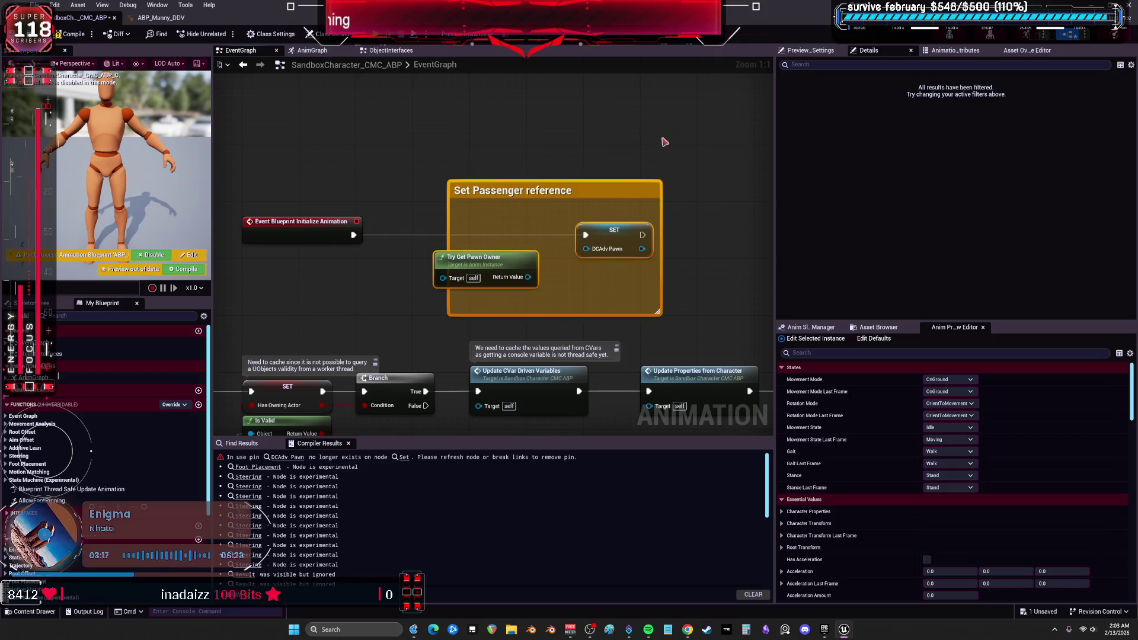
drag(529, 277, 587, 249)
click(625, 232)
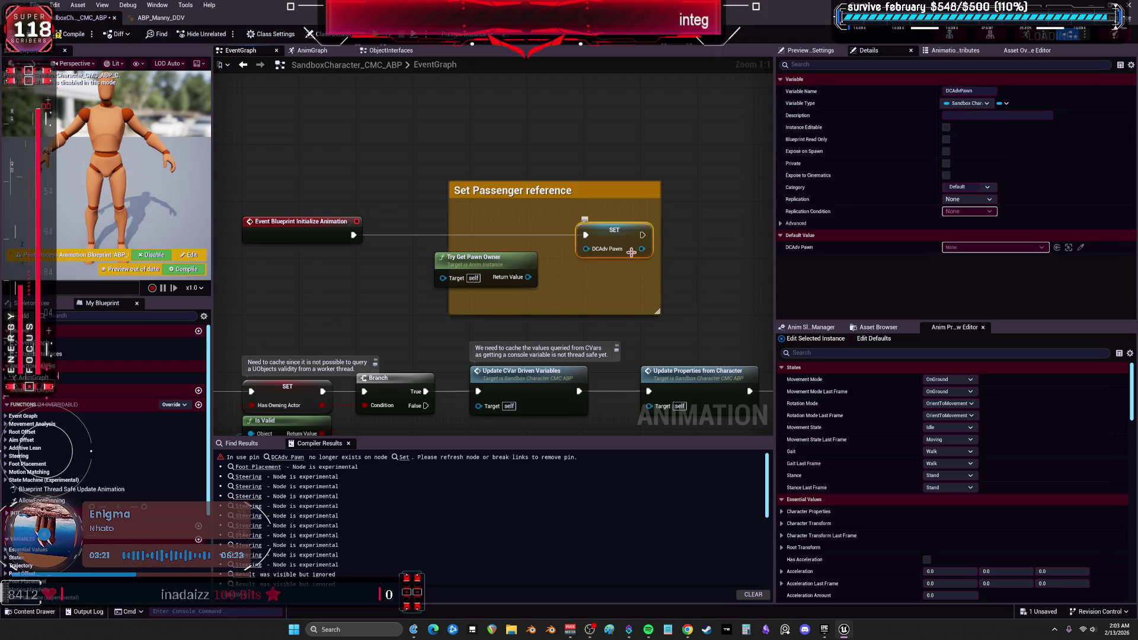
key(ctrl+z)
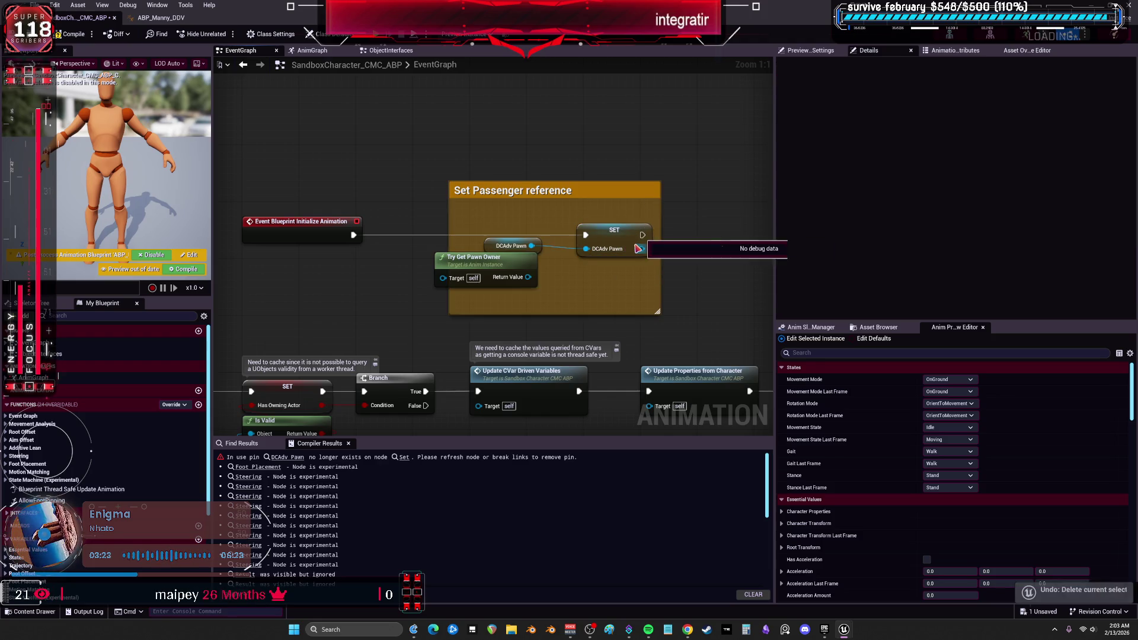
key(ctrl+z)
key(ctrl+z)
key(ctrl+z)
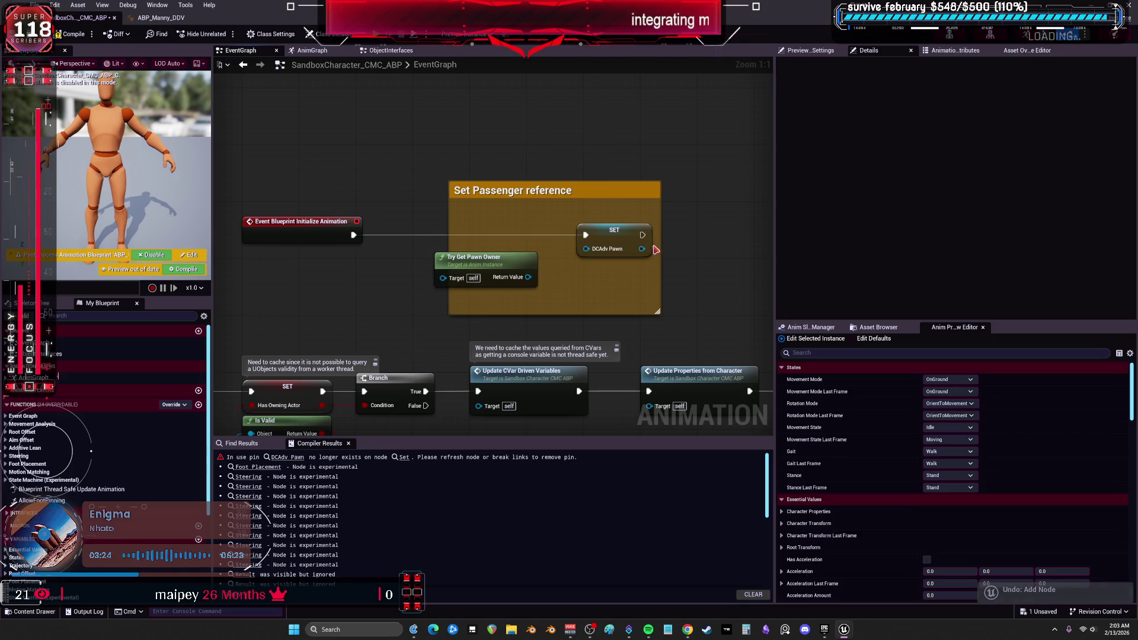
key(ctrl+z)
key(ctrl+z)
Find and delete the stray DCAdv Pawn getter node
mouse_move(695, 209)
mouse_down()
mouse_move(343, 185)
mouse_move(433, 229)
mouse_move(521, 231)
mouse_up()
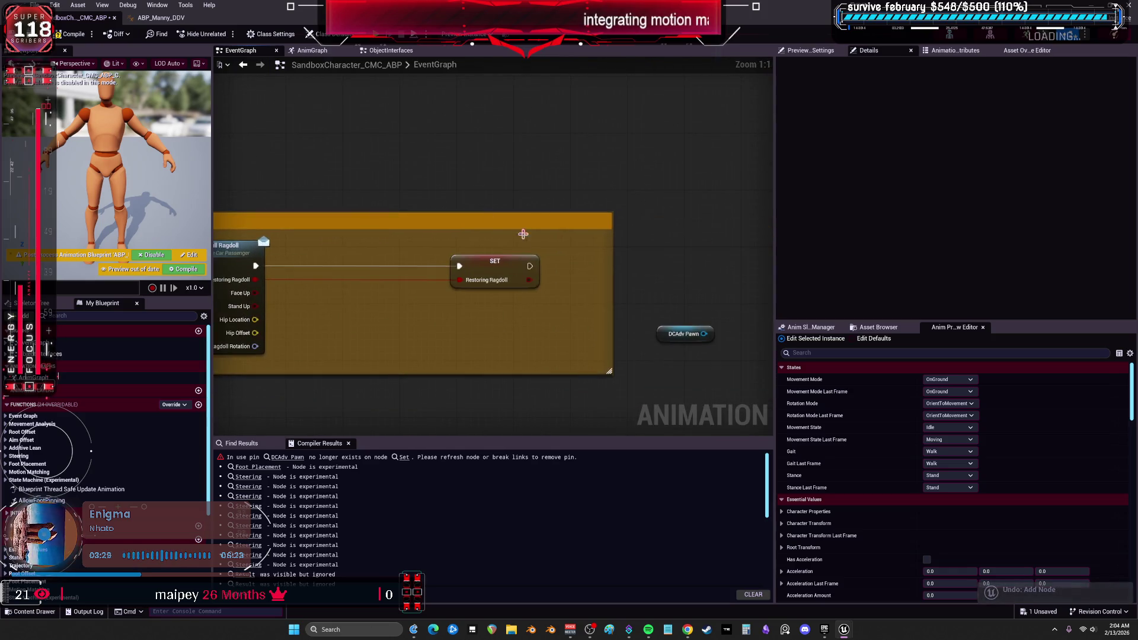
drag(705, 294, 636, 259)
click(590, 315)
key(Delete)
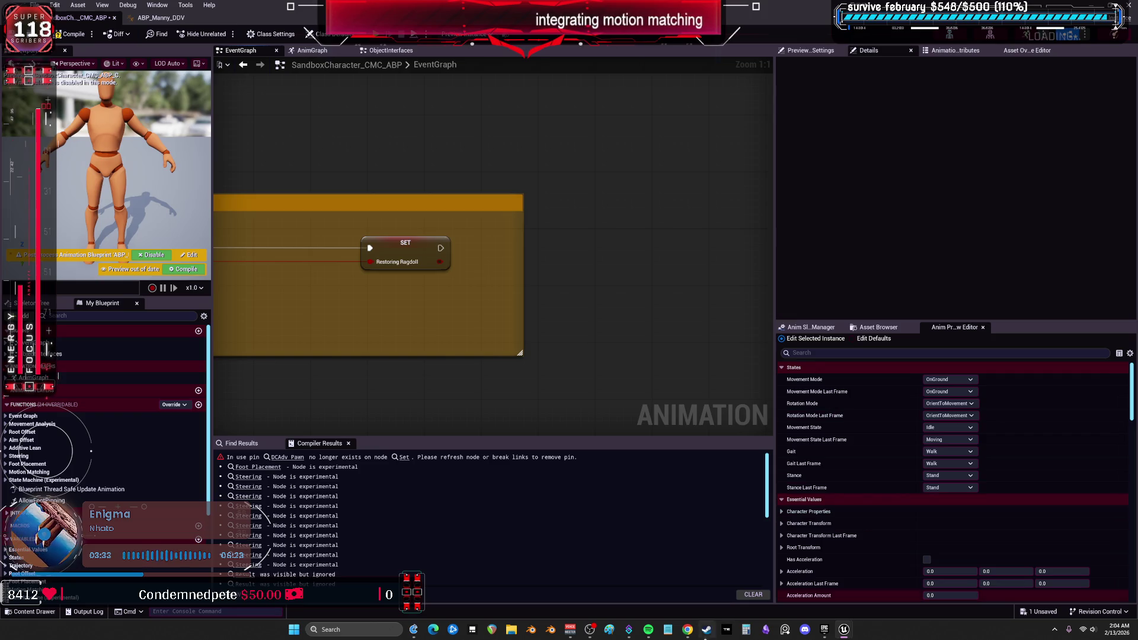
mouse_move(688, 629)
click(720, 578)
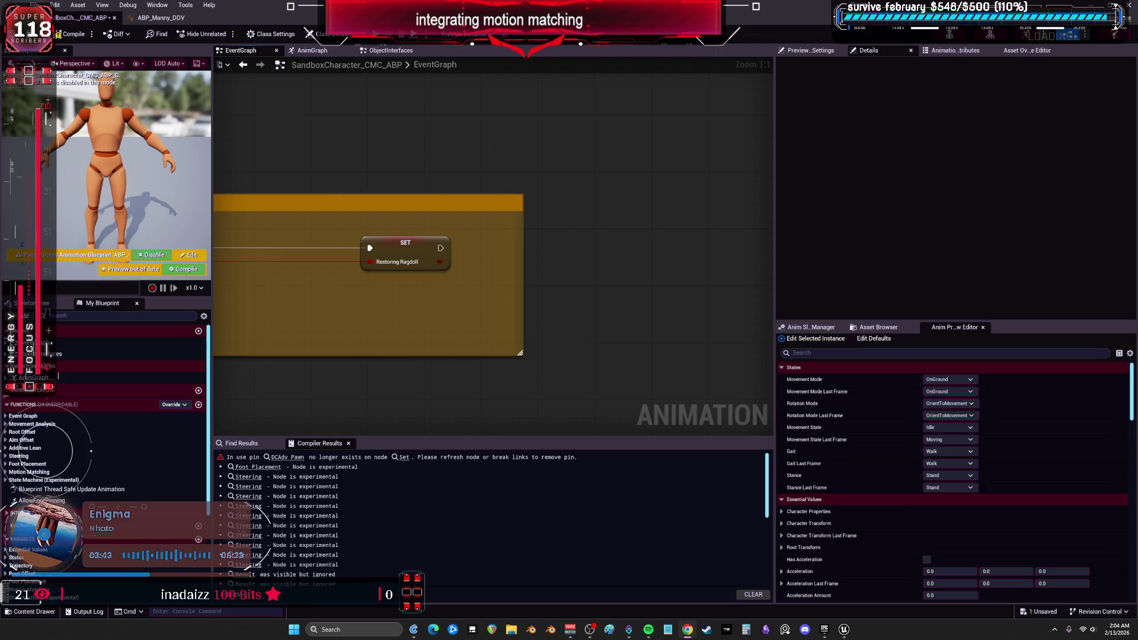
Add a Try Get Pawn Owner node beside the Set Passenger reference group
scroll(336, 245, down, 3)
scroll(414, 231, up, 3)
mouse_move(414, 231)
mouse_down()
mouse_move(644, 229)
mouse_move(516, 246)
mouse_up()
right_click(551, 232)
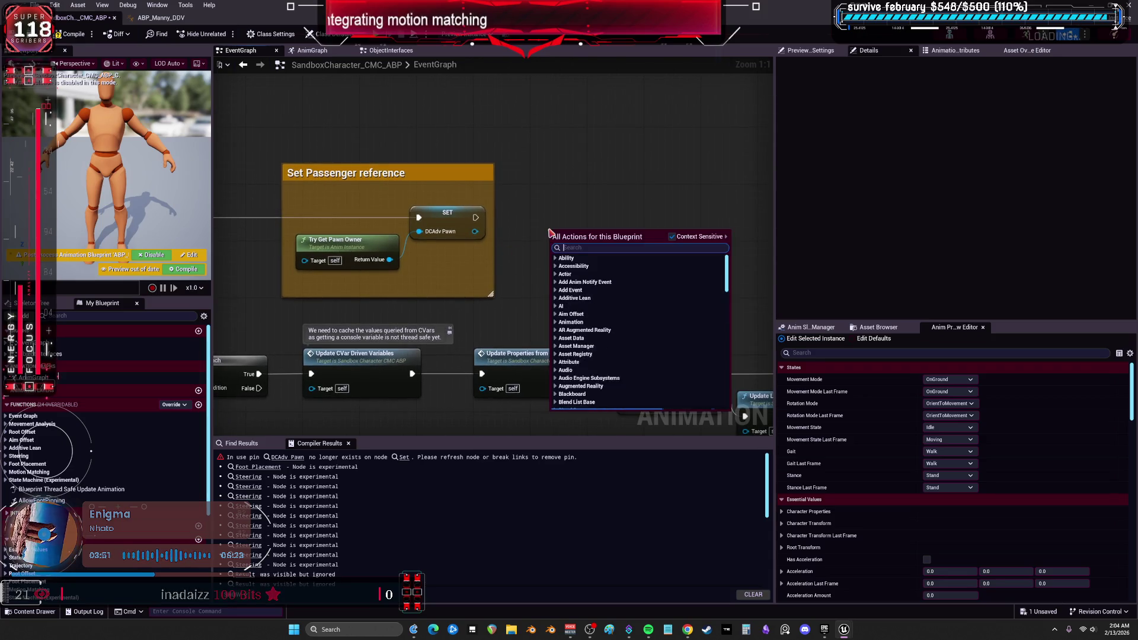
text(get owner)
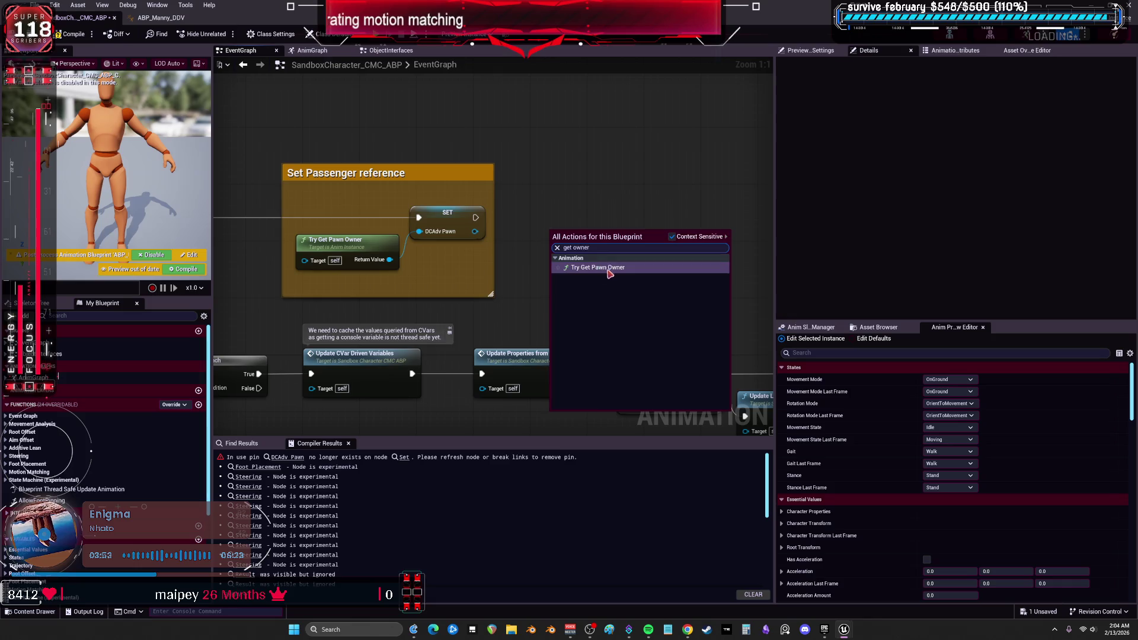
click(605, 268)
mouse_move(636, 260)
mouse_down()
mouse_move(656, 256)
mouse_move(628, 286)
mouse_move(682, 255)
mouse_move(673, 246)
mouse_up()
click(632, 274)
Promote its Return Value to a new variable typed as a SandboxCharacter_CMC Object Reference
right_click(632, 273)
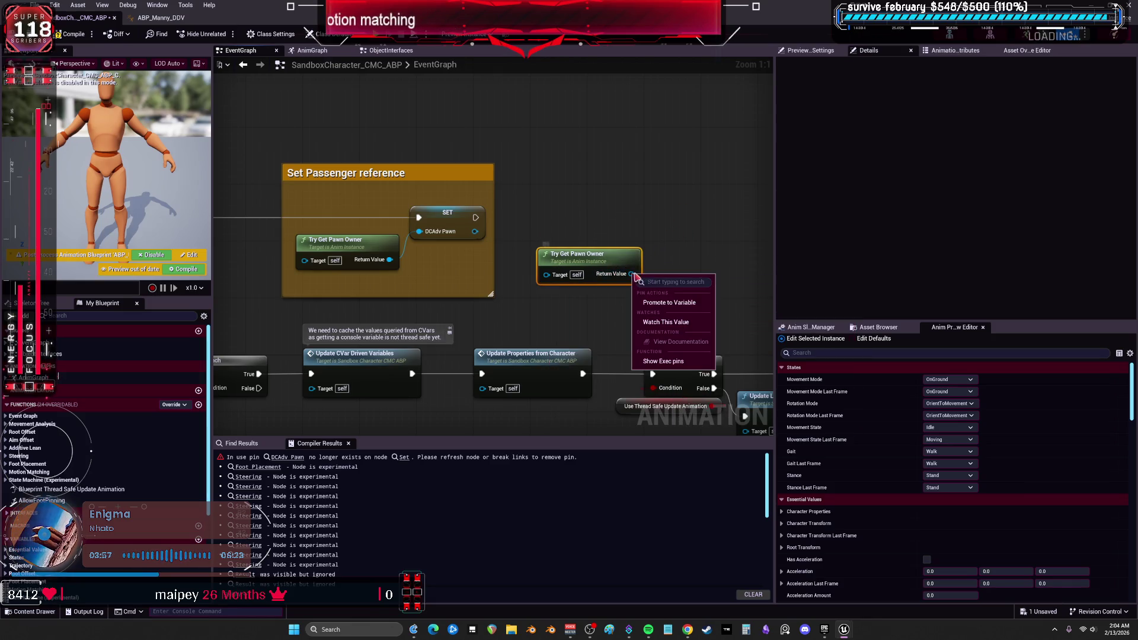
click(674, 246)
right_click(632, 274)
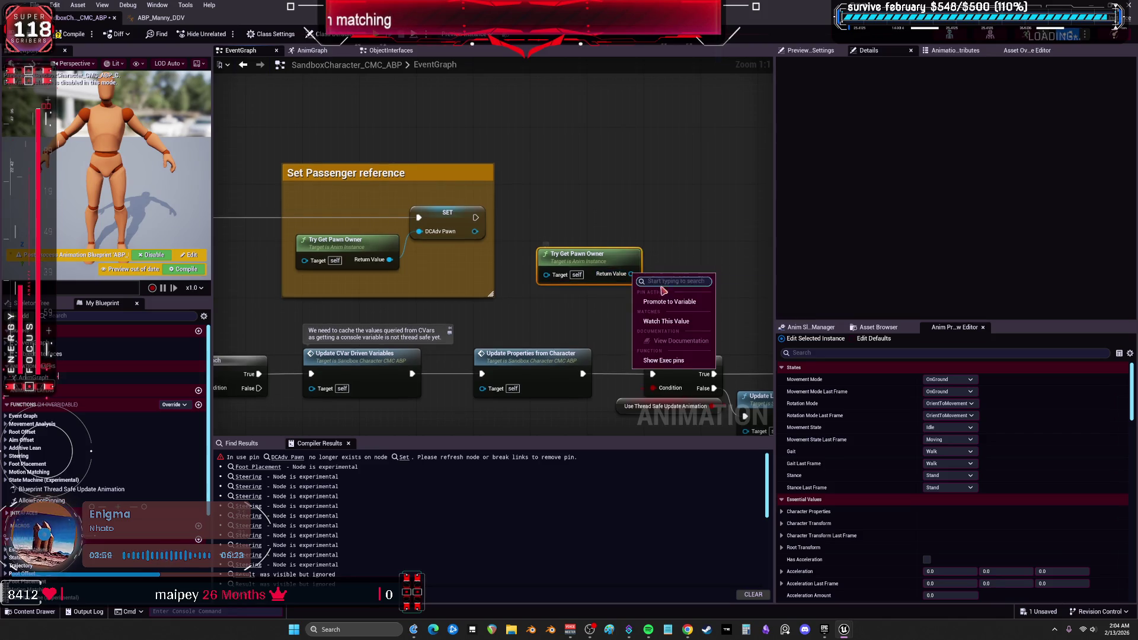
click(664, 303)
click(967, 103)
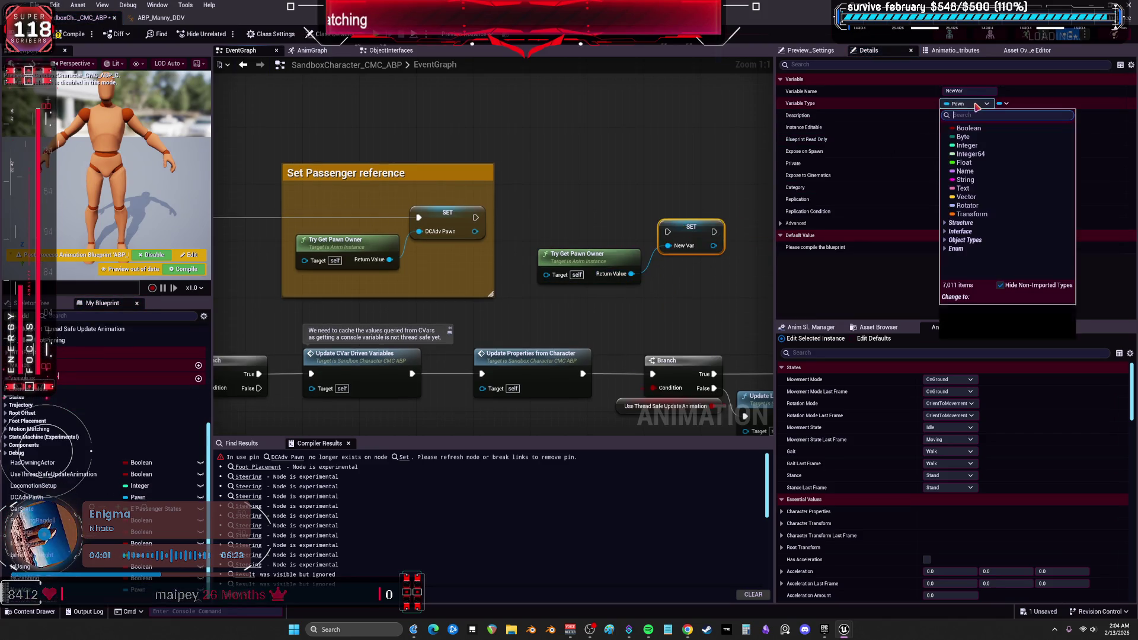
text(SandboxCharacter_CMC)
mouse_move(1023, 139)
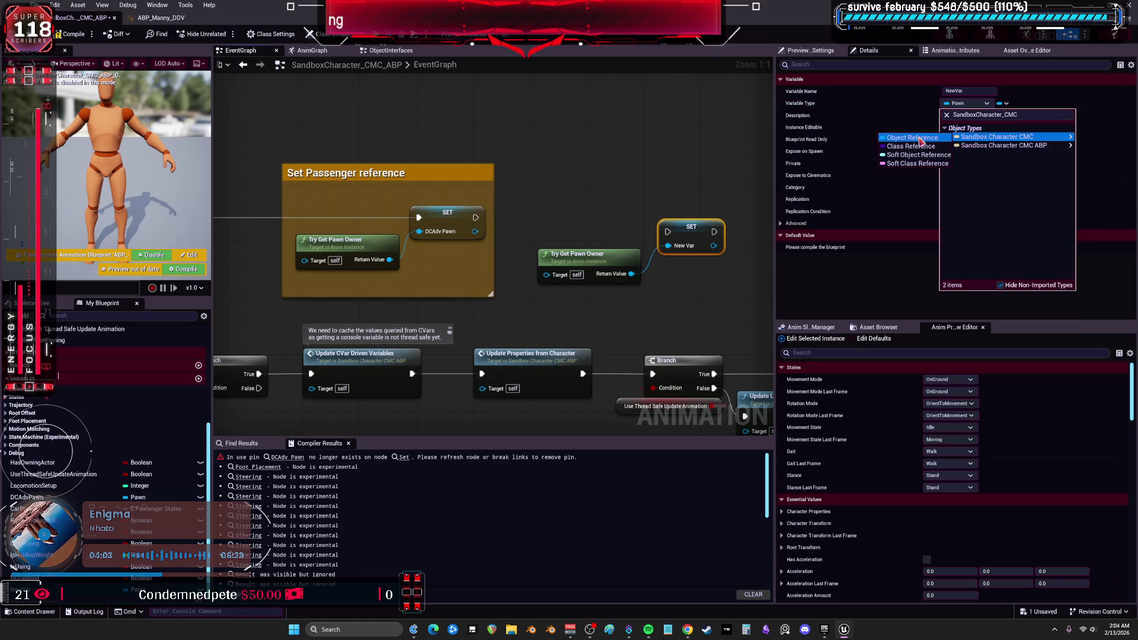
click(913, 138)
click(623, 335)
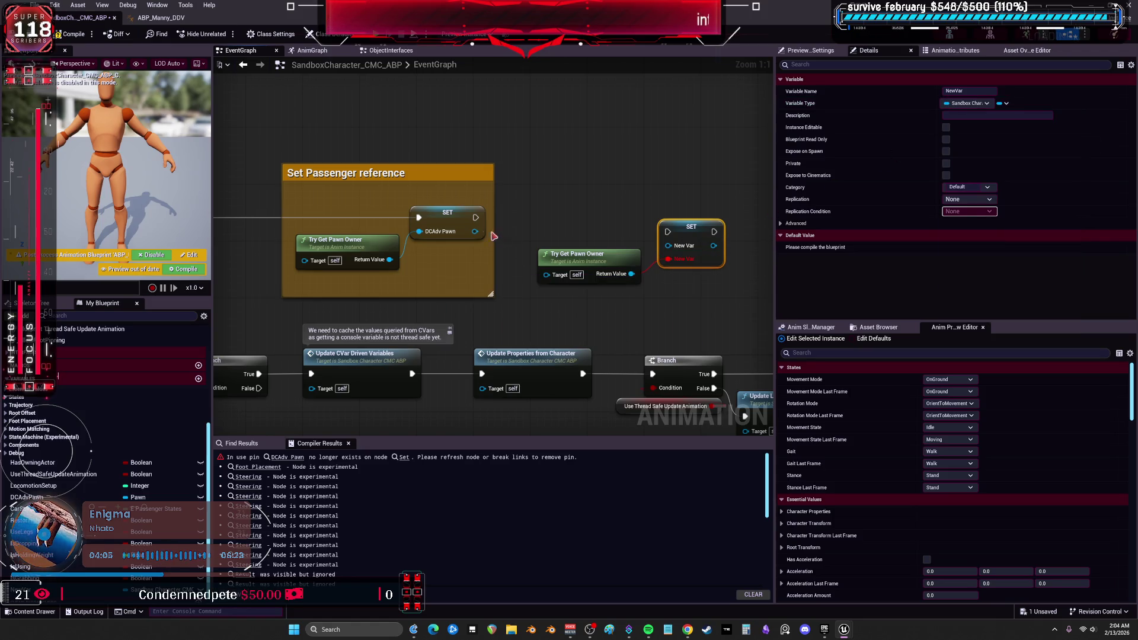
Wire the pawn owner into SET New Var, compile, then delete both temporary nodes
drag(632, 274, 675, 249)
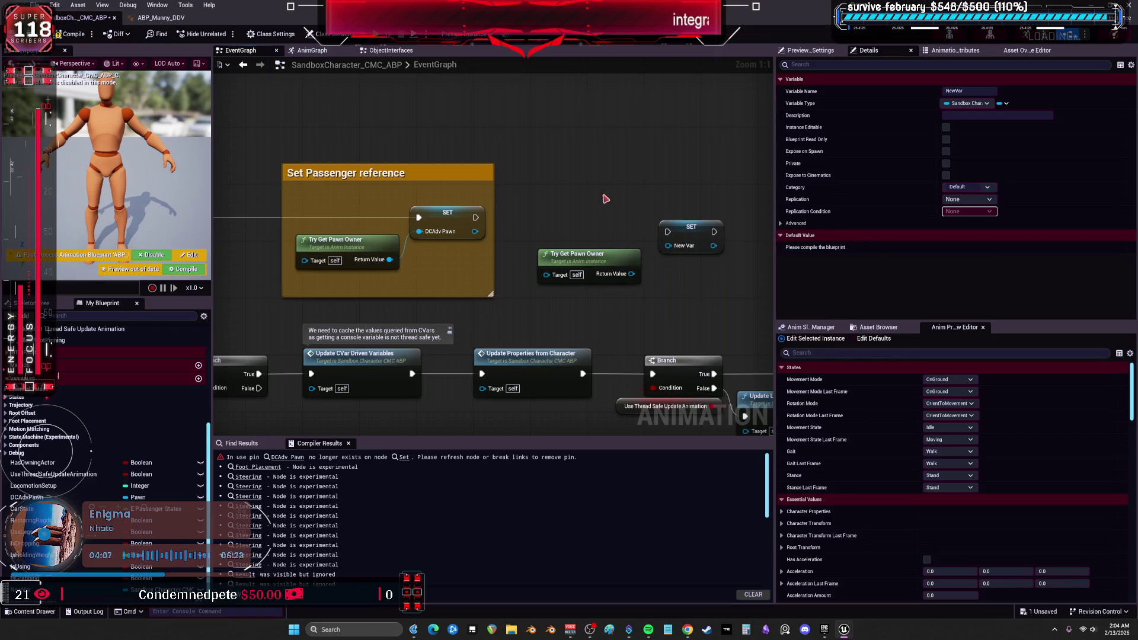
click(618, 209)
click(70, 35)
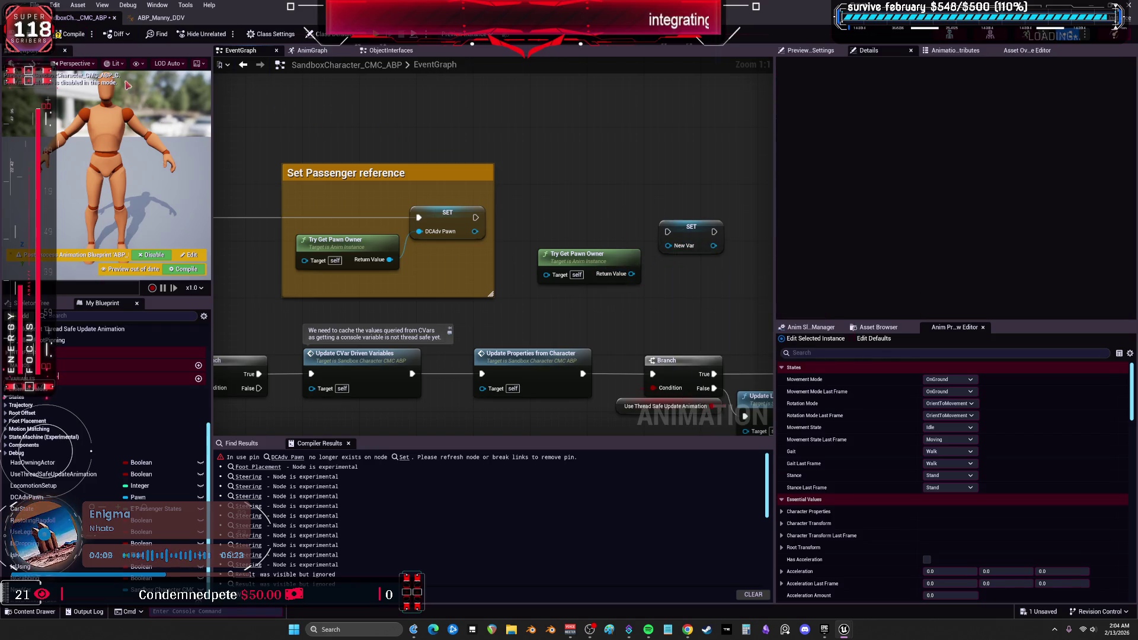
mouse_move(597, 263)
mouse_down()
mouse_move(472, 291)
mouse_move(575, 268)
mouse_up()
click(543, 204)
key(Delete)
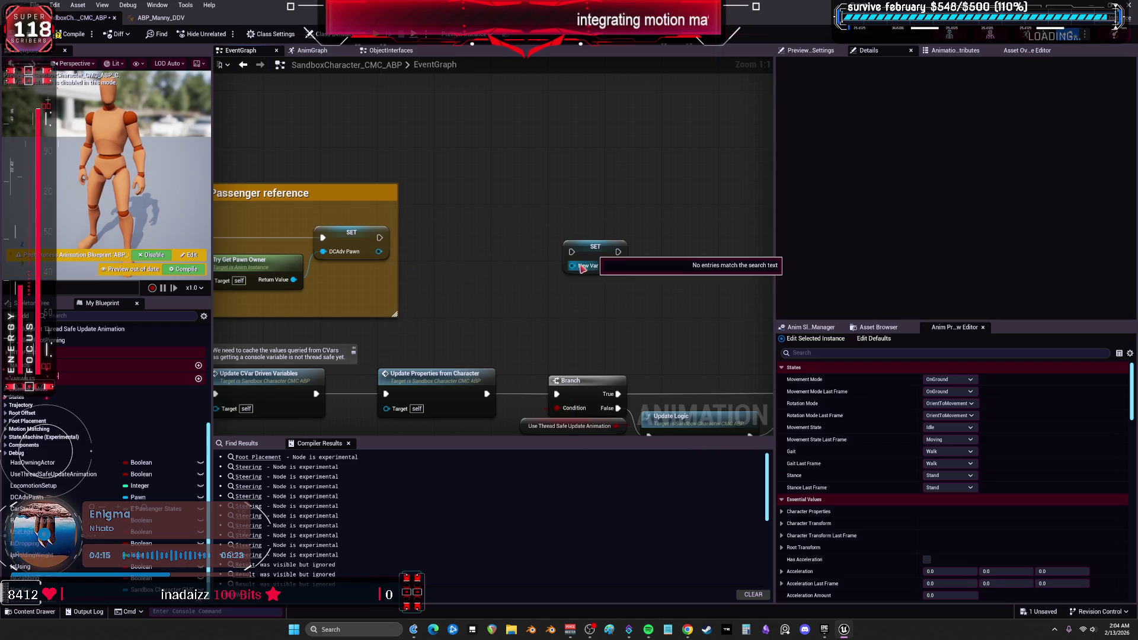
click(582, 264)
key(Delete)
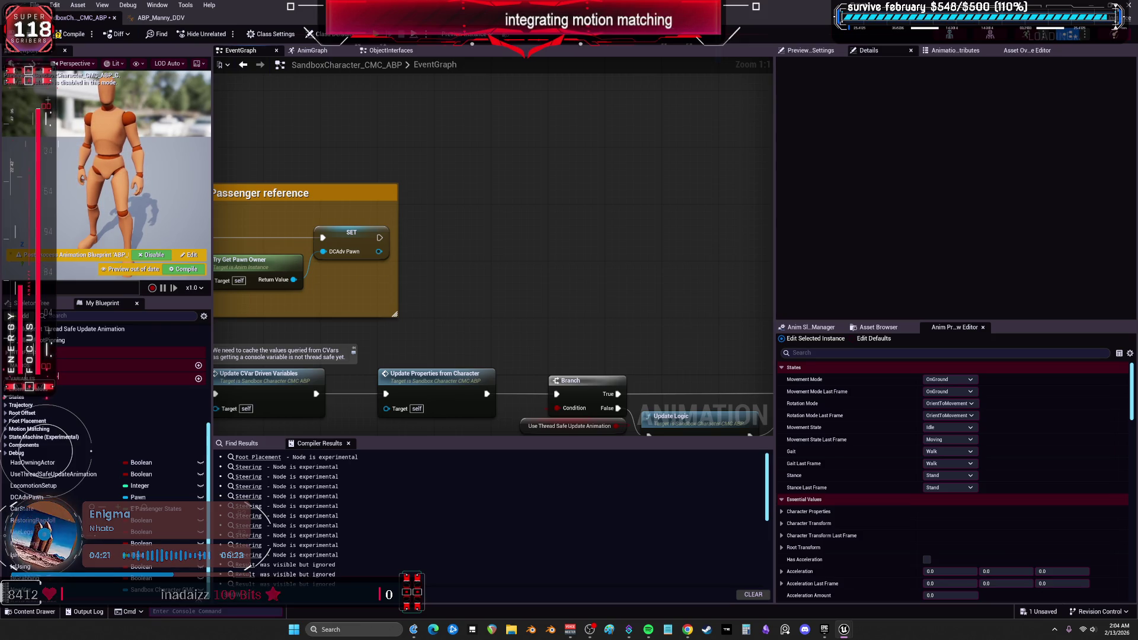
key(alt+Tab)
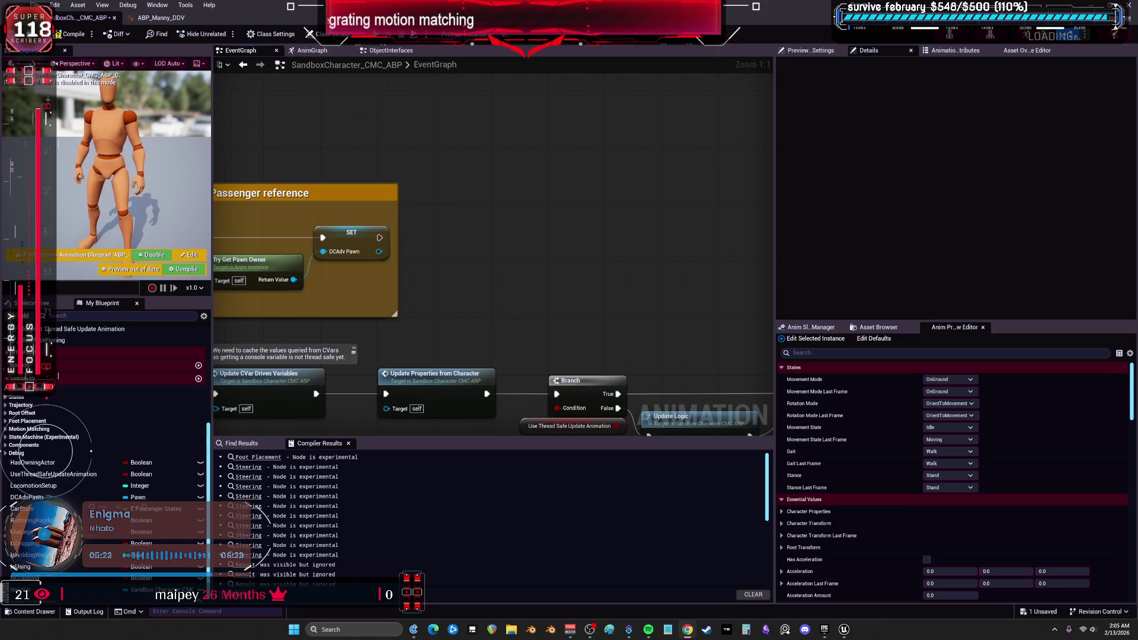
Delete the NewVar variable from My Blueprint and recompile SandboxCharacter_CMC_ABP
mouse_move(413, 176)
mouse_down()
mouse_move(556, 174)
mouse_move(436, 287)
mouse_up()
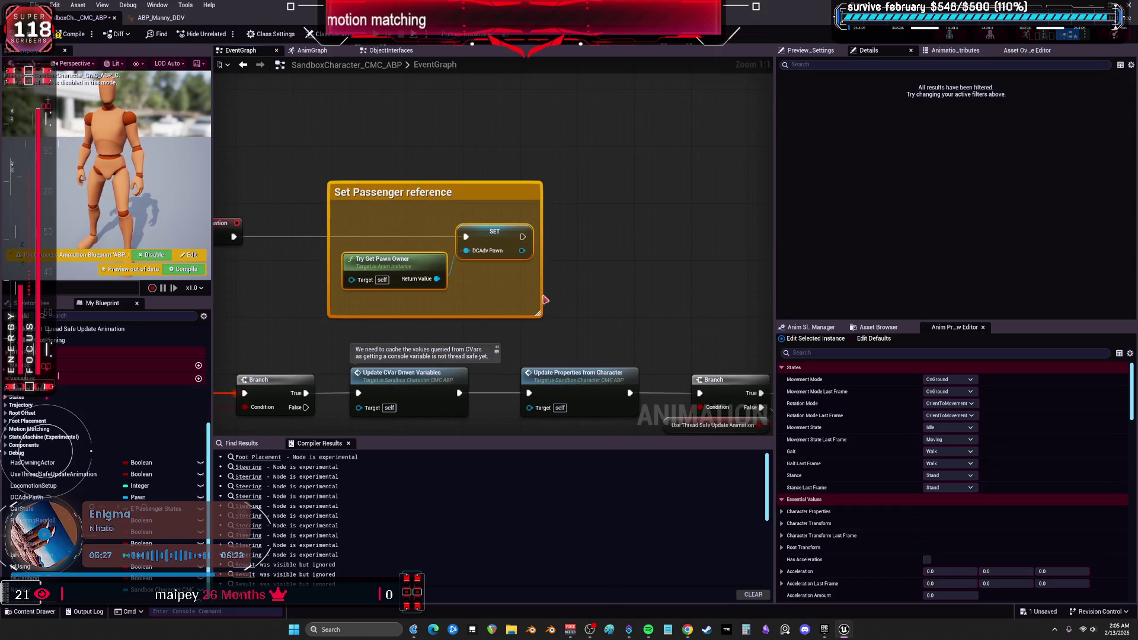
scroll(574, 311, down, 4)
drag(574, 311, 568, 266)
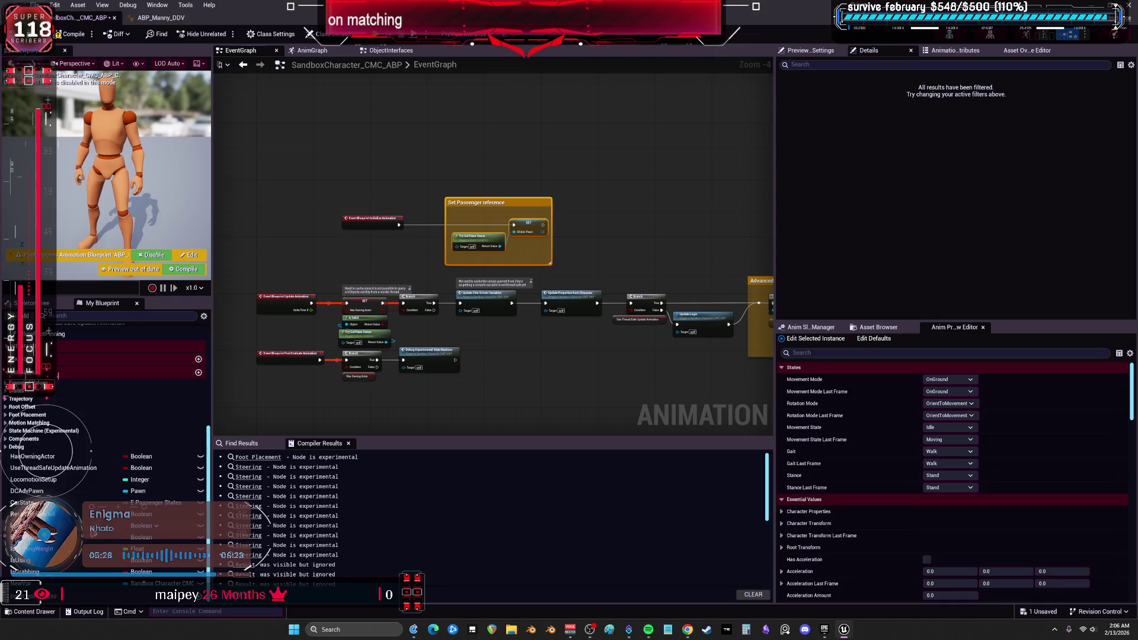
click(21, 583)
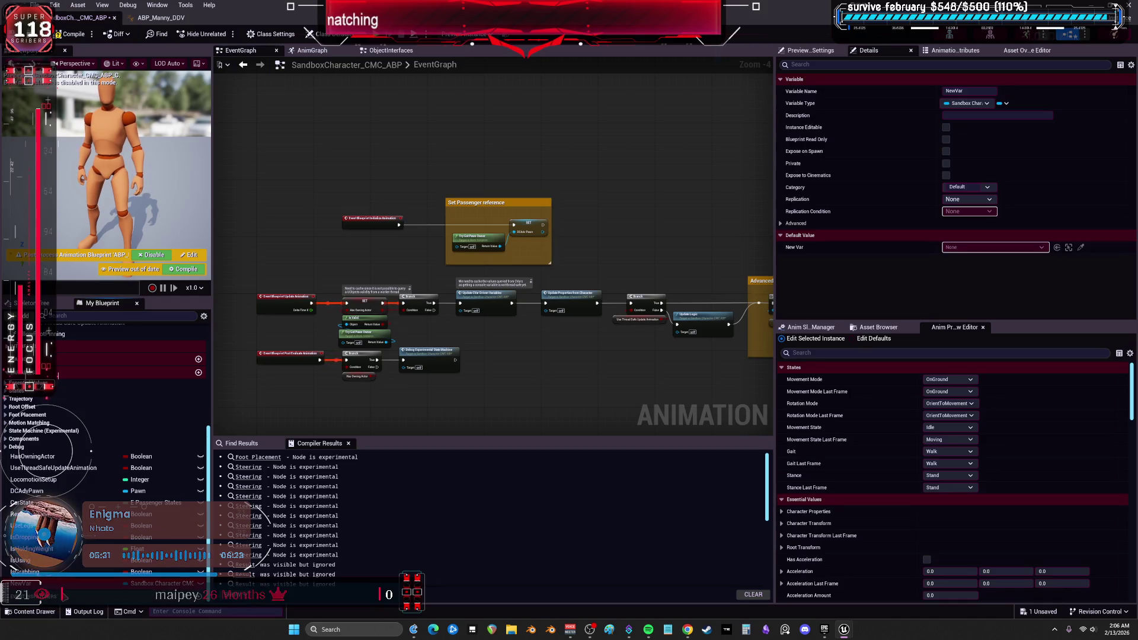
key(Delete)
click(83, 33)
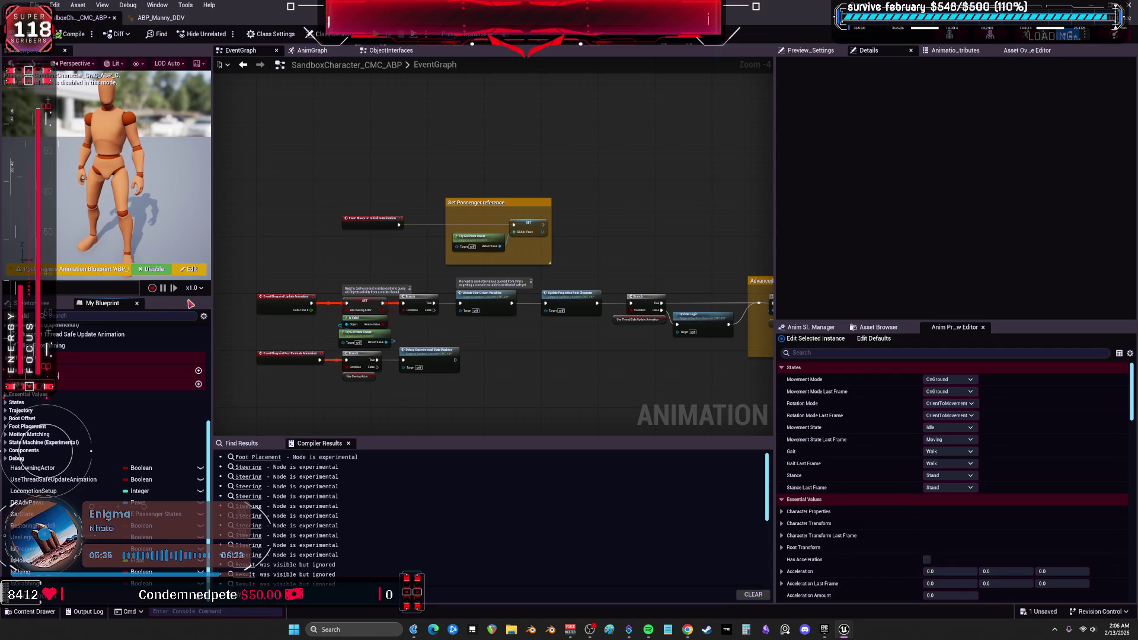